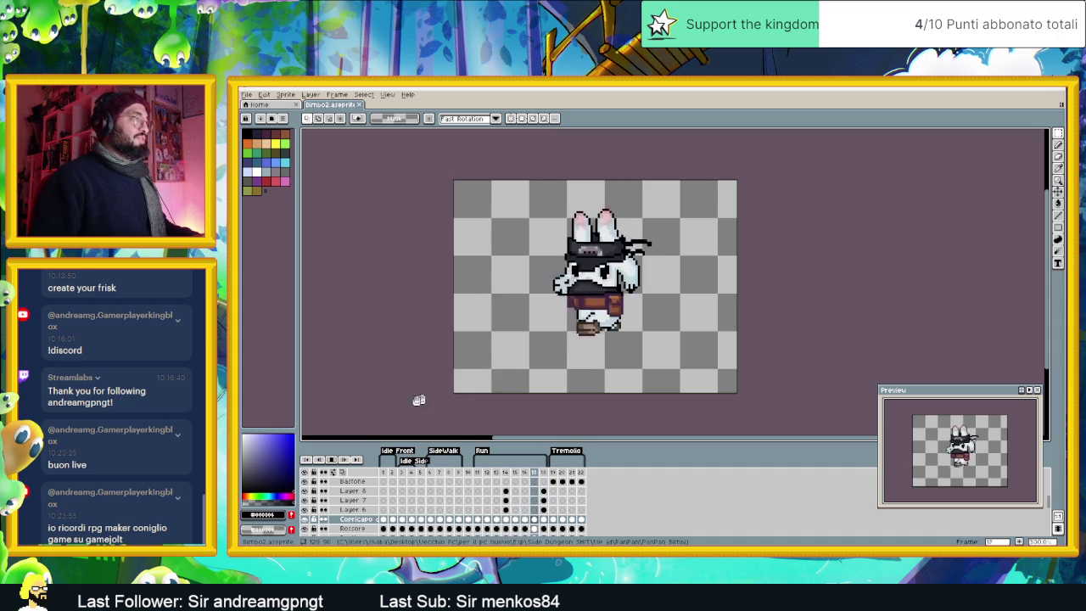
Step: Zoom the canvas and bring up frame 3 of the Idle Front animation
scroll(671, 272, down, 1)
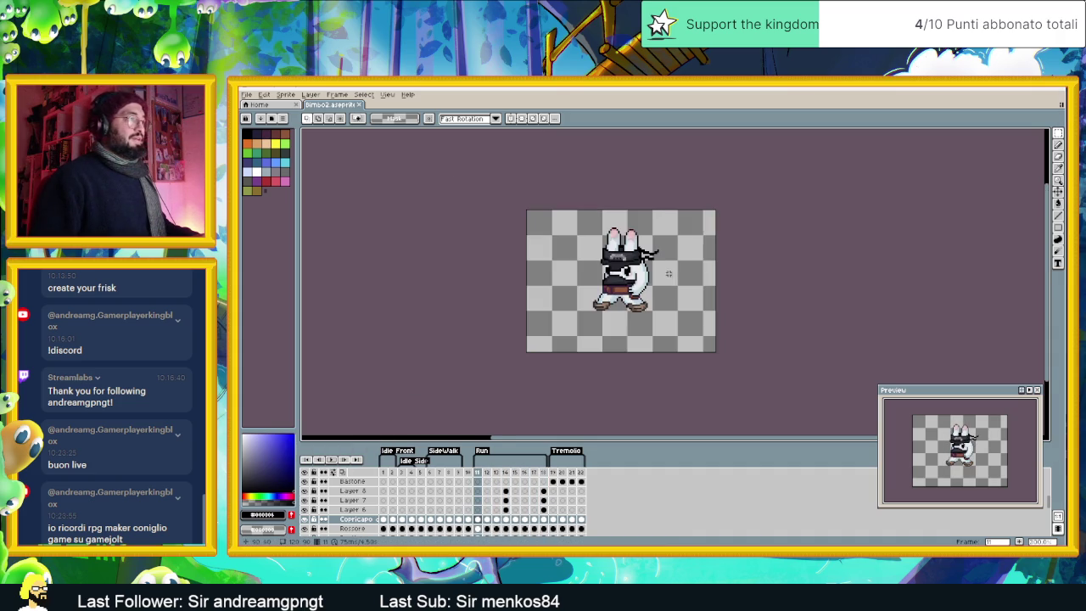
scroll(631, 291, up, 1)
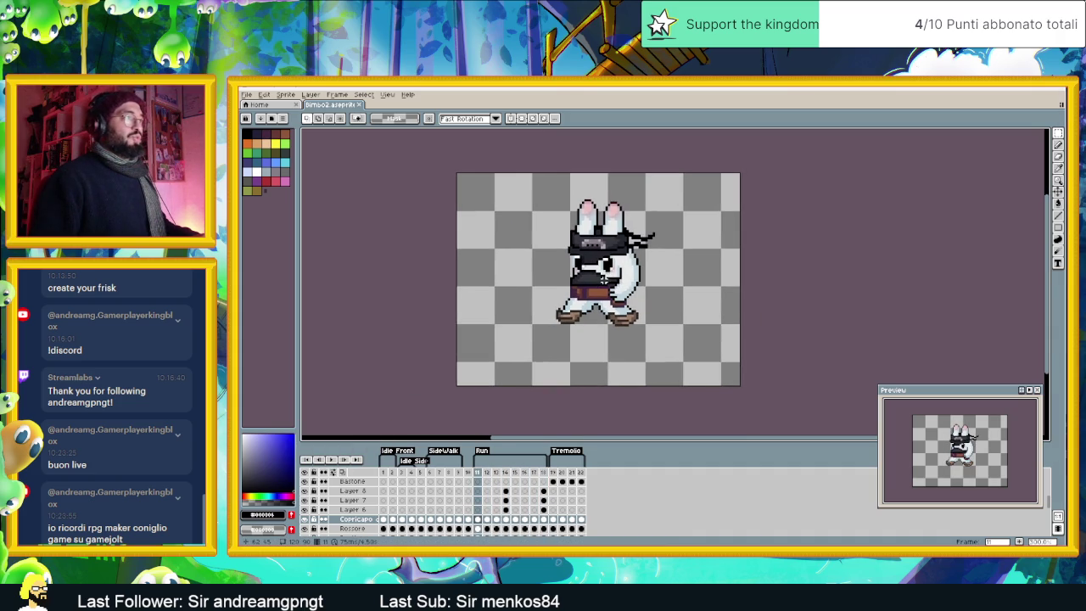
scroll(606, 278, up, 1)
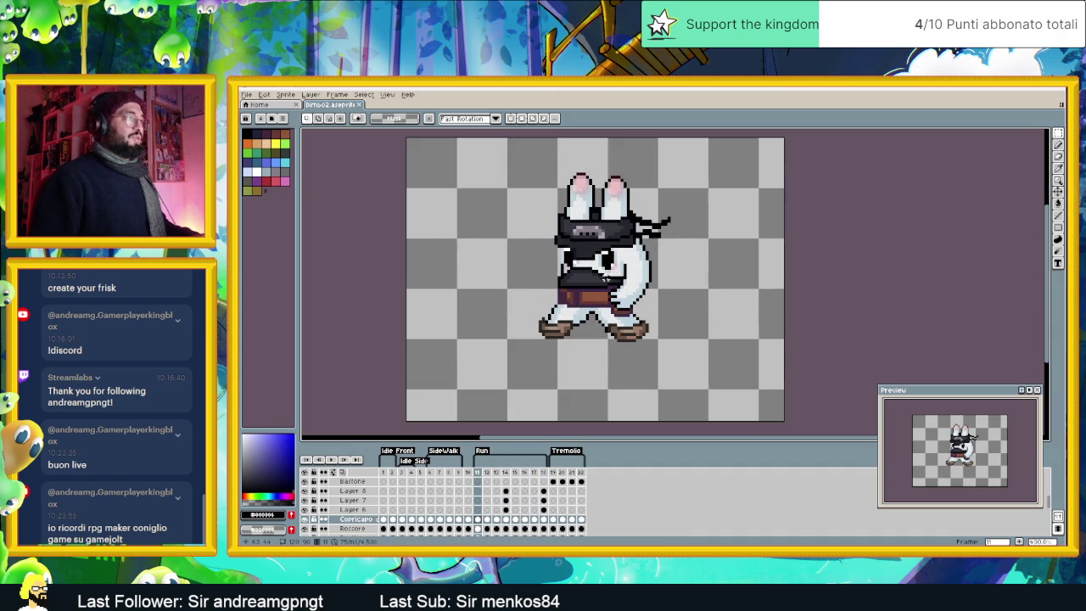
click(384, 520)
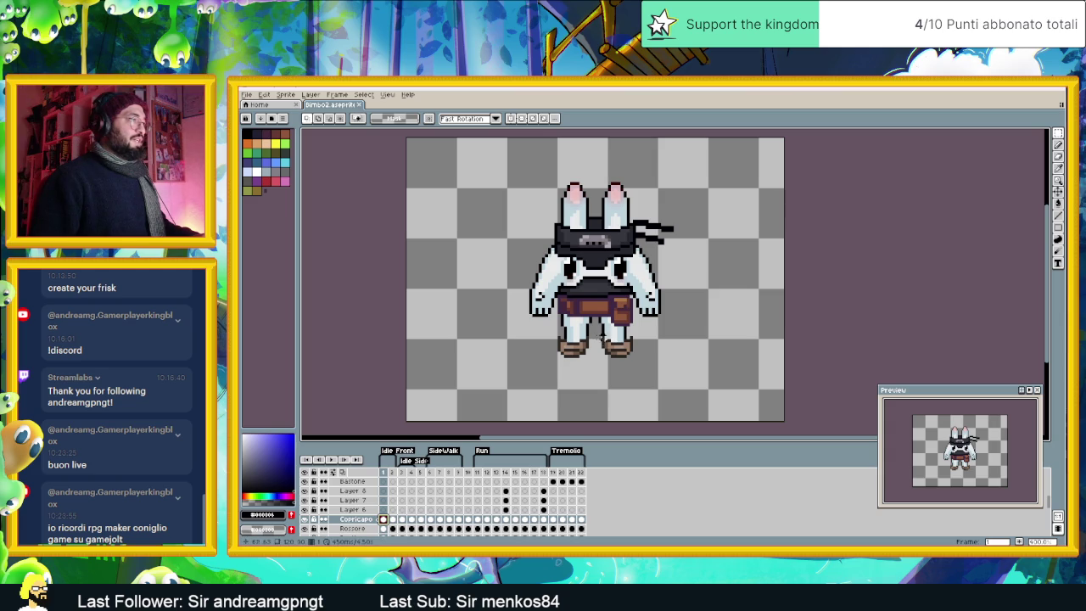
click(393, 520)
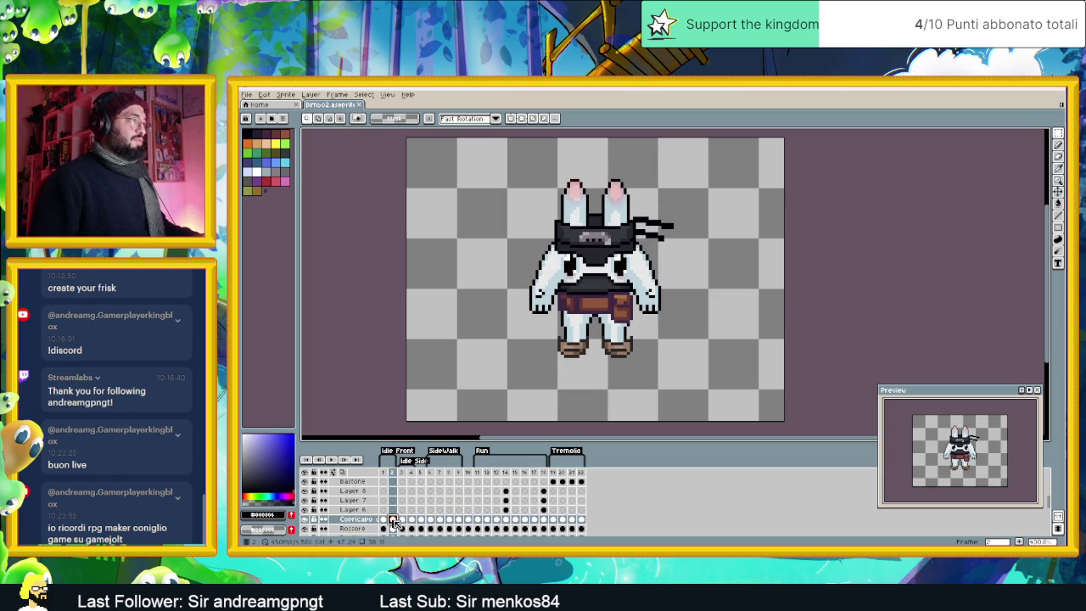
click(402, 520)
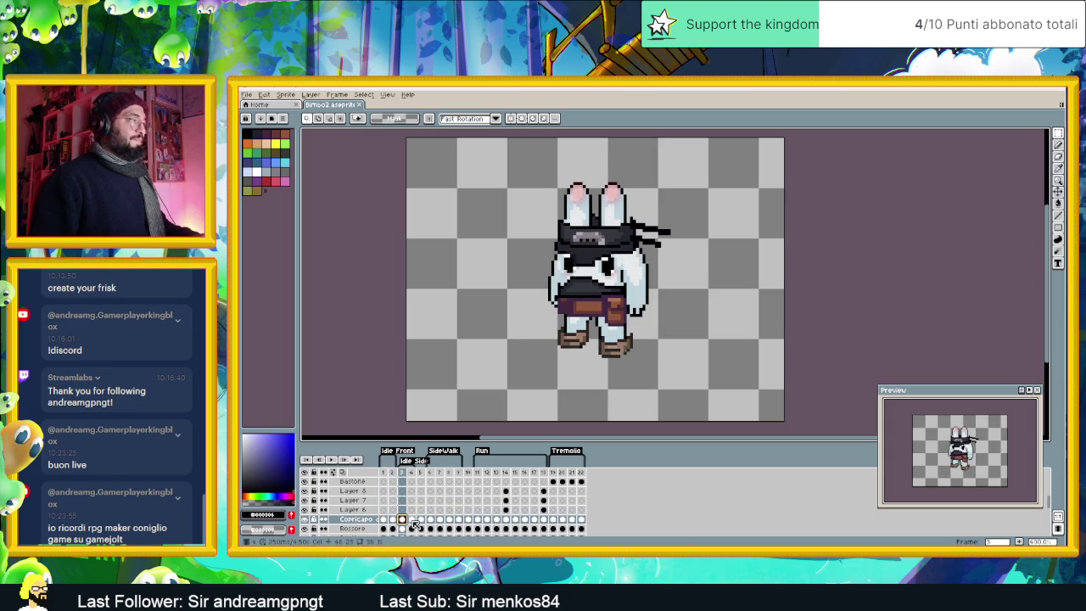
Step: Scroll the layer list and select the Cinta belt cel in frame 3
scroll(573, 293, up, 1)
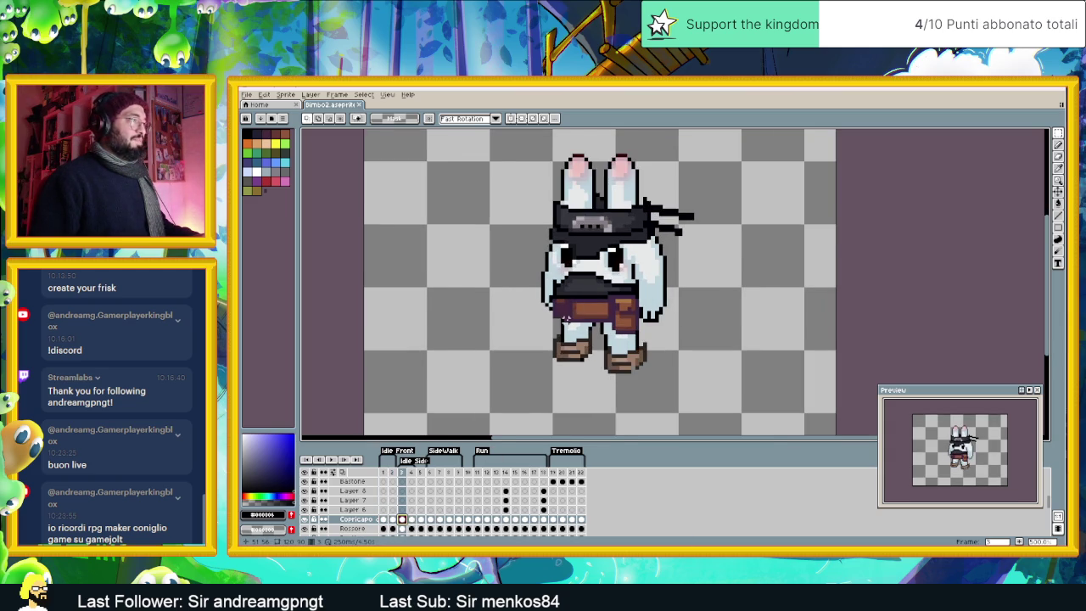
scroll(568, 306, up, 1)
scroll(563, 319, up, 1)
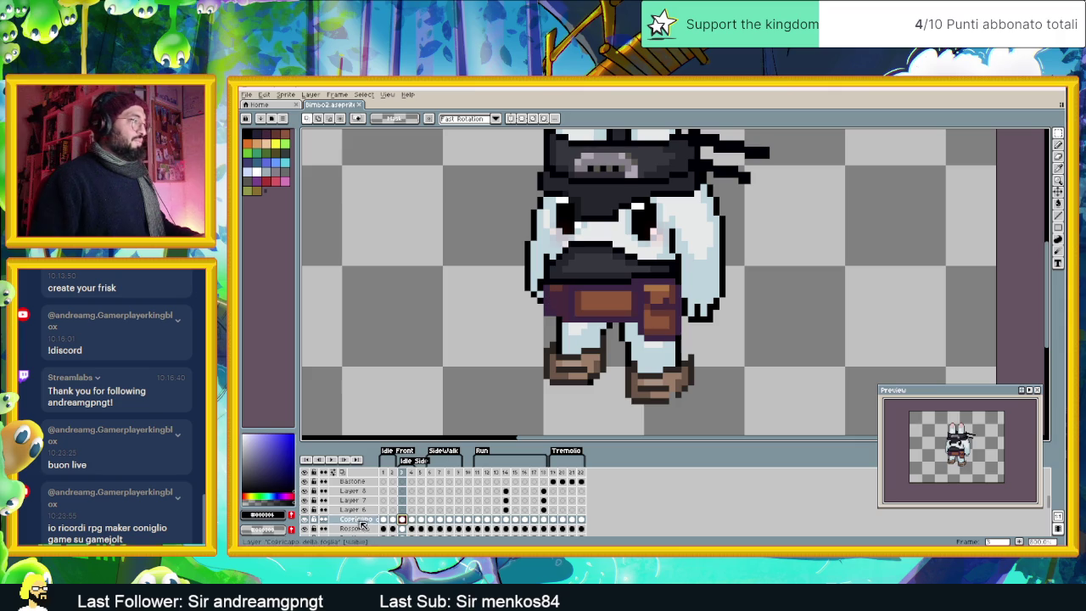
scroll(405, 519, down, 3)
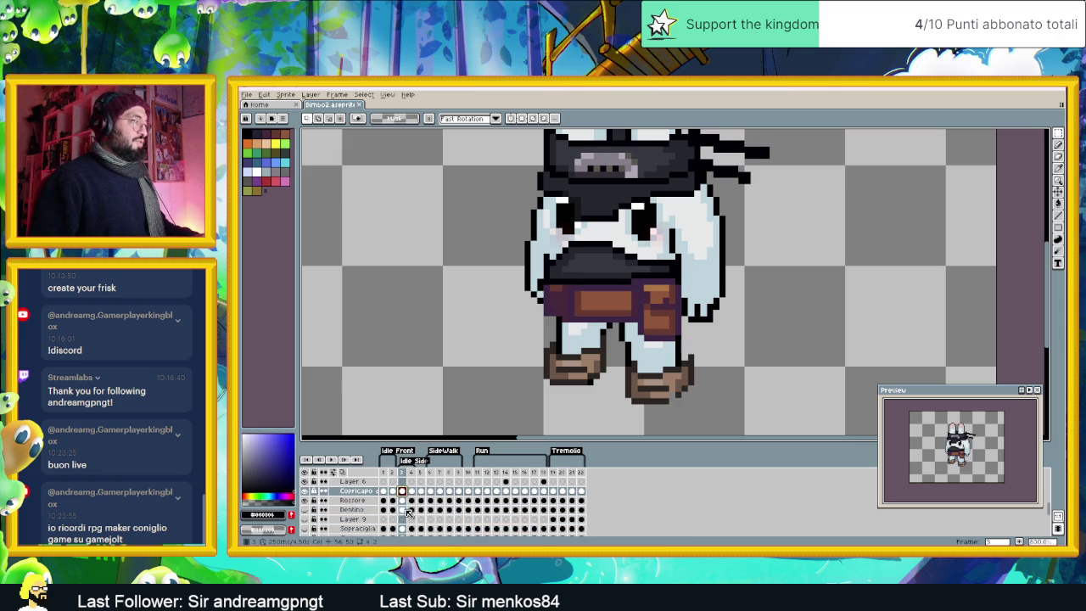
scroll(407, 517, down, 2)
scroll(406, 517, down, 1)
scroll(406, 517, down, 2)
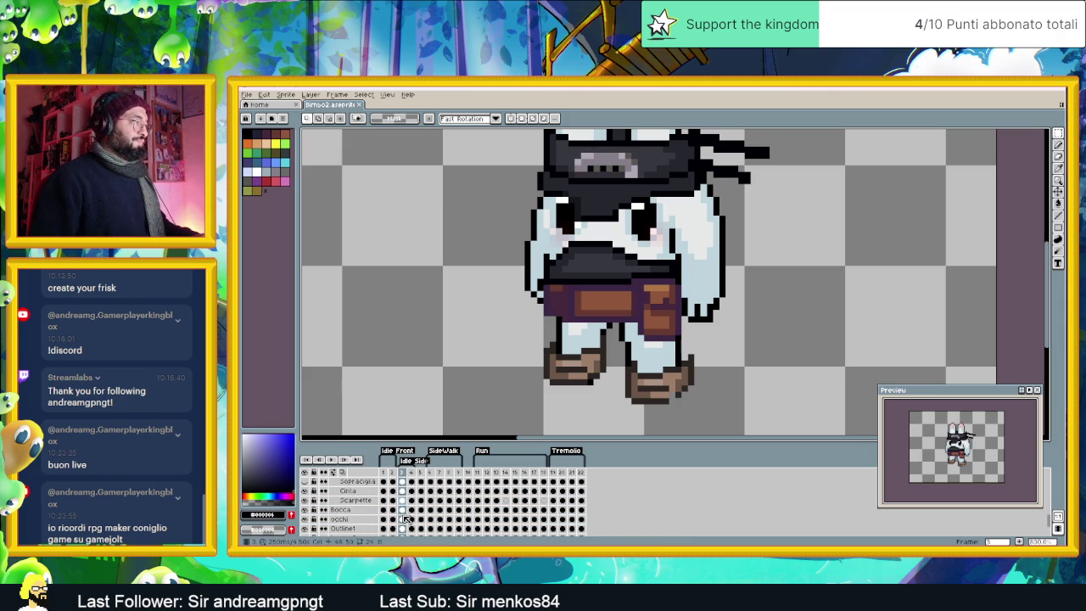
scroll(405, 510, up, 1)
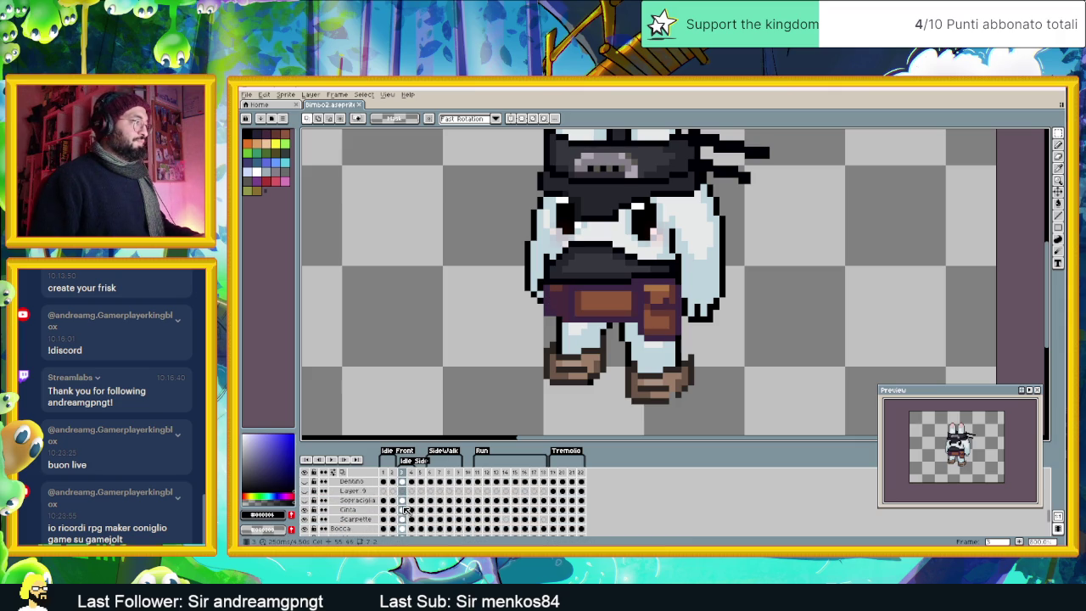
scroll(404, 509, up, 2)
click(403, 520)
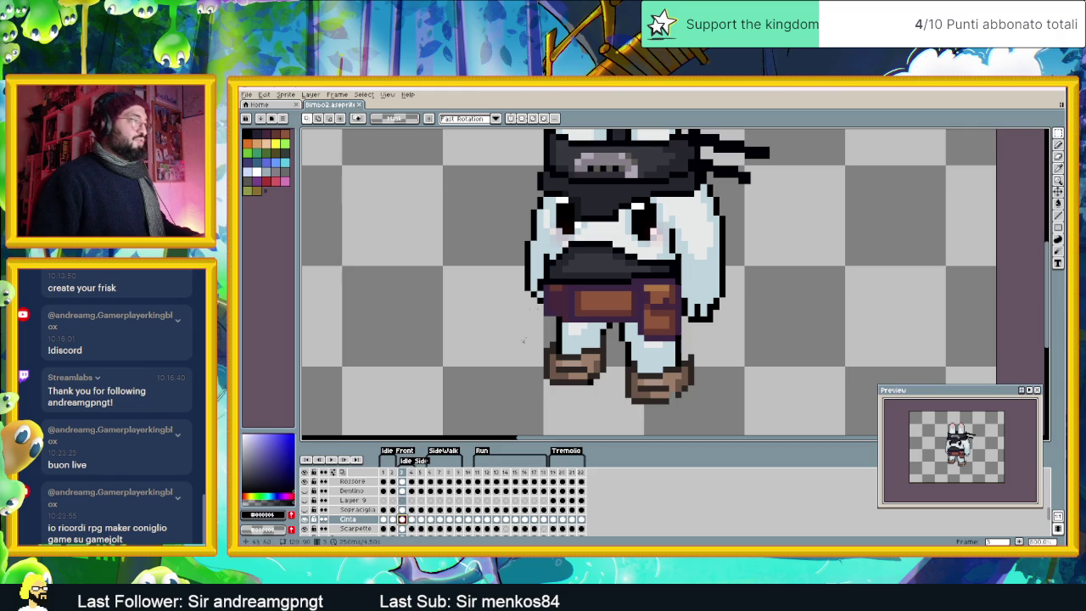
Step: Reshape the belt's left and right ends in frame 3 with rectangular marquee selections
click(1058, 134)
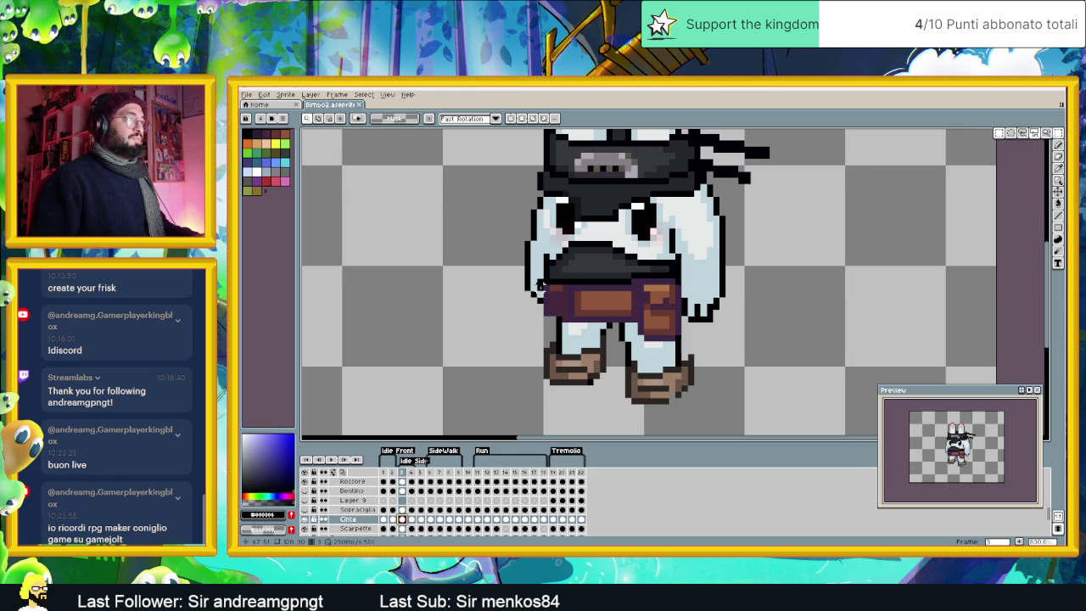
mouse_move(539, 283)
mouse_down()
mouse_move(555, 320)
mouse_move(564, 315)
mouse_up()
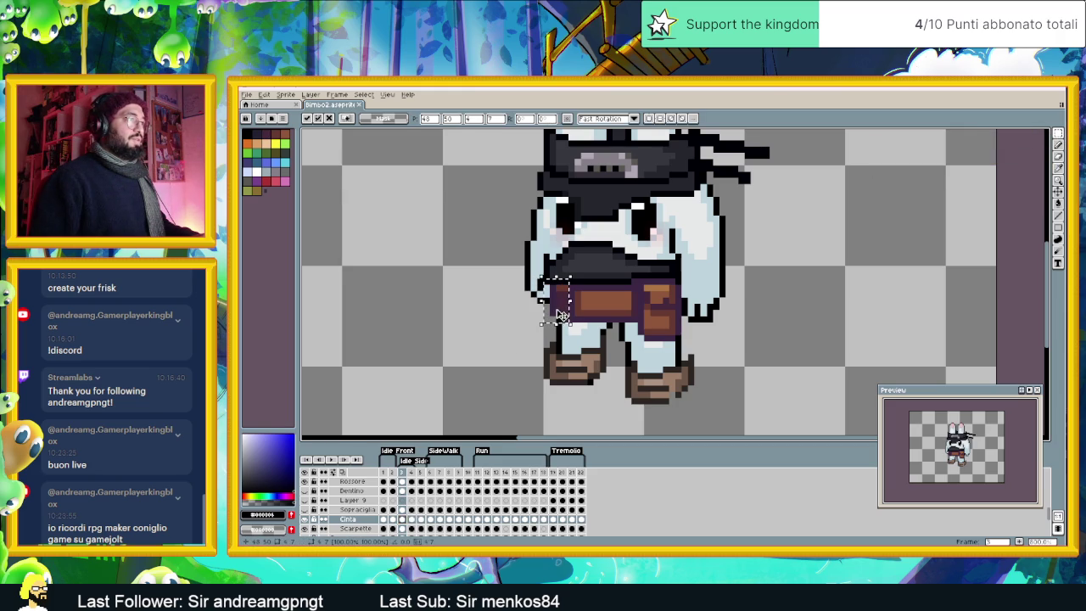
mouse_move(679, 275)
mouse_down()
mouse_move(665, 351)
mouse_move(632, 344)
mouse_move(647, 343)
mouse_up()
click(704, 331)
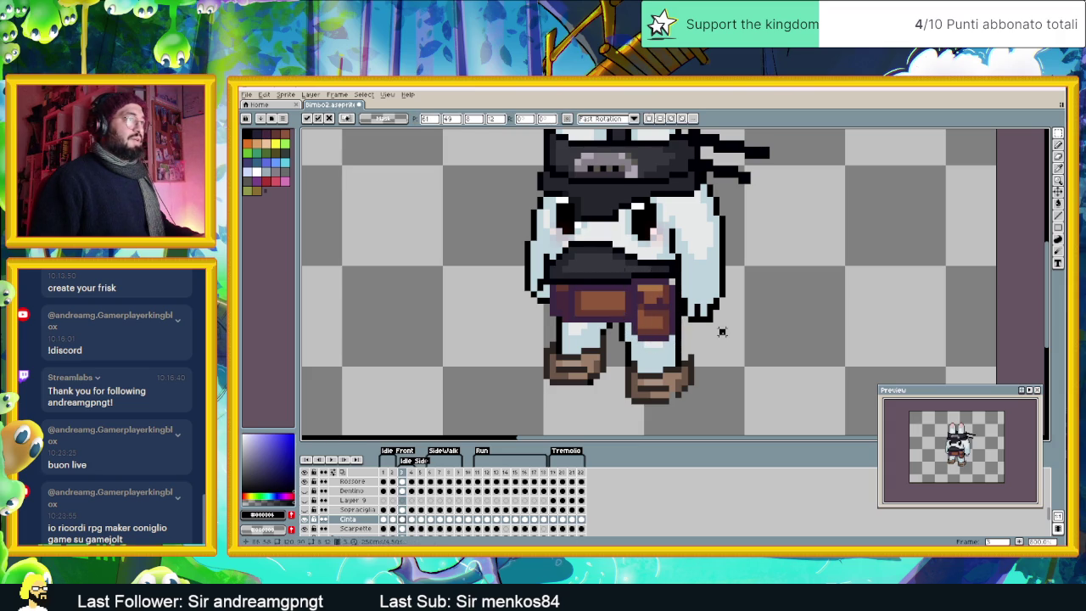
Step: Refit the belt's left and right edges around the body in frame 4
click(414, 520)
mouse_move(526, 252)
mouse_down()
mouse_move(557, 322)
mouse_move(570, 324)
mouse_up()
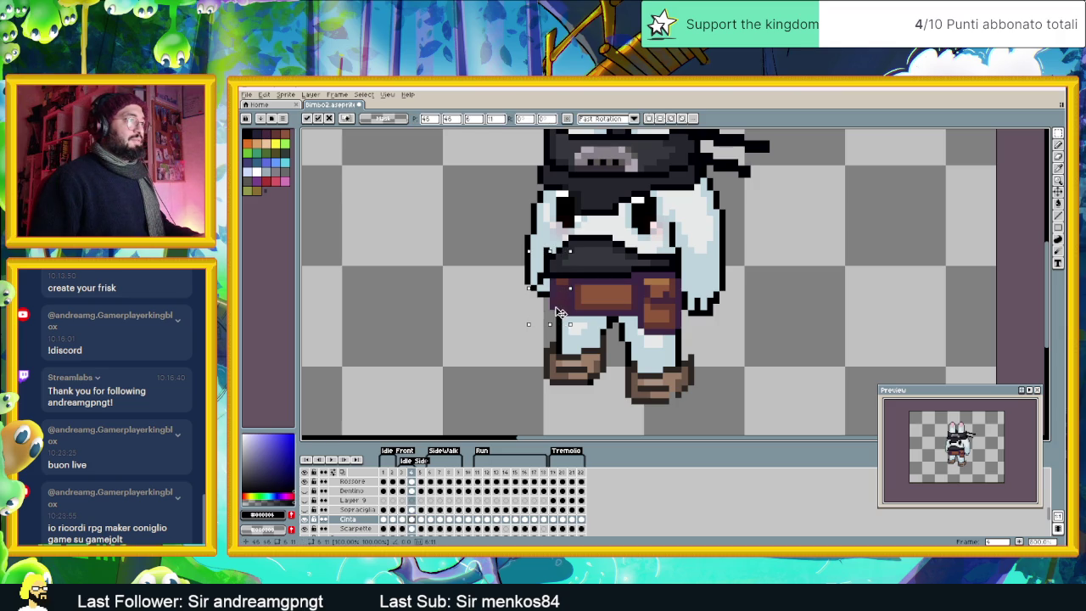
click(502, 308)
drag(541, 258, 564, 324)
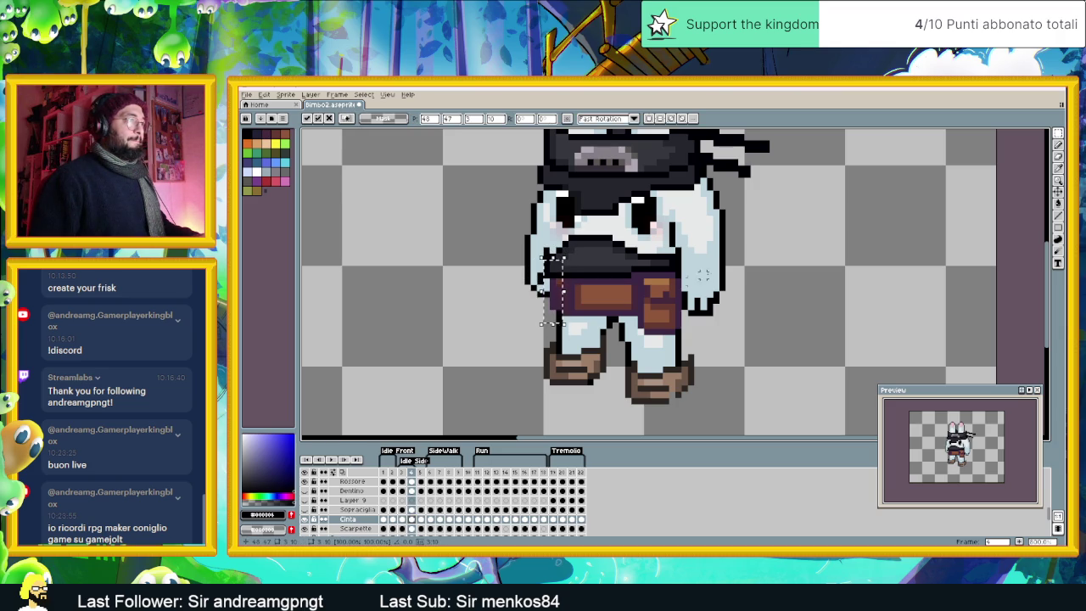
drag(689, 251, 624, 343)
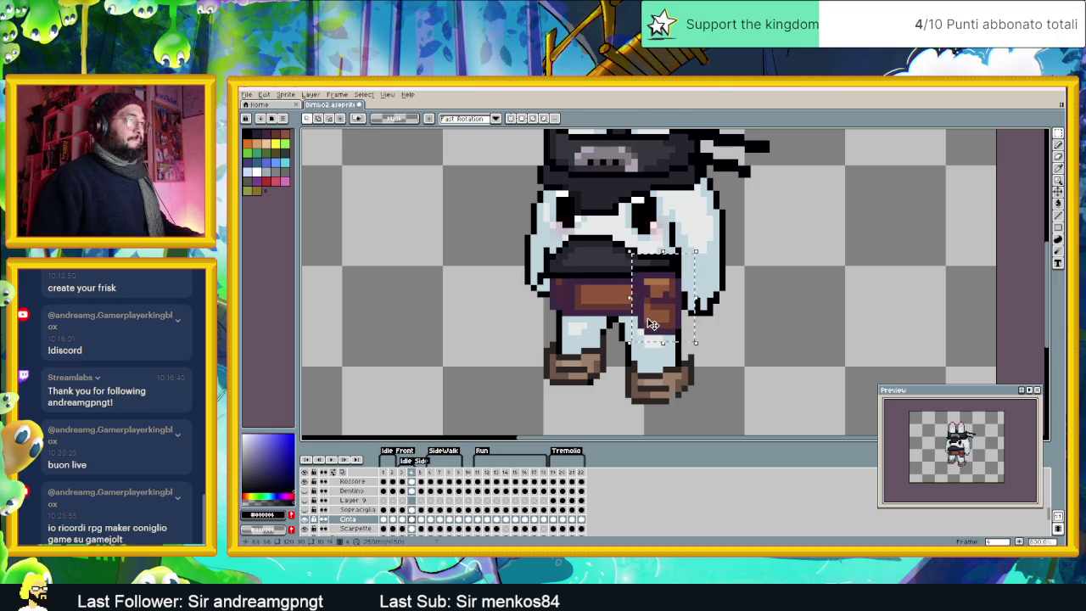
click(697, 307)
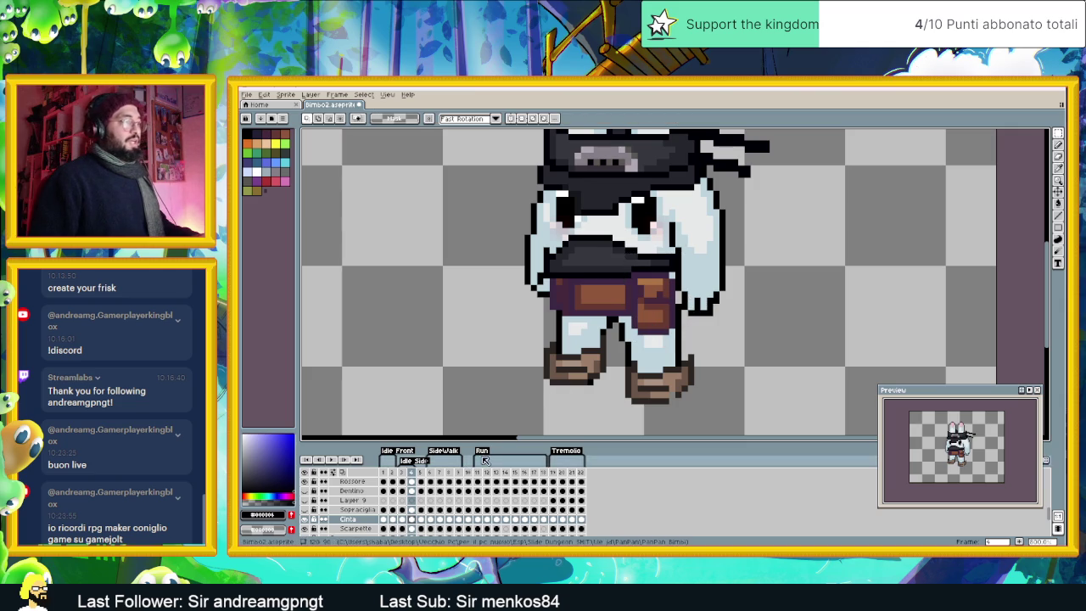
Step: Select the belt's left edge in frame 6 and compare it with frames 3 and 4
click(420, 519)
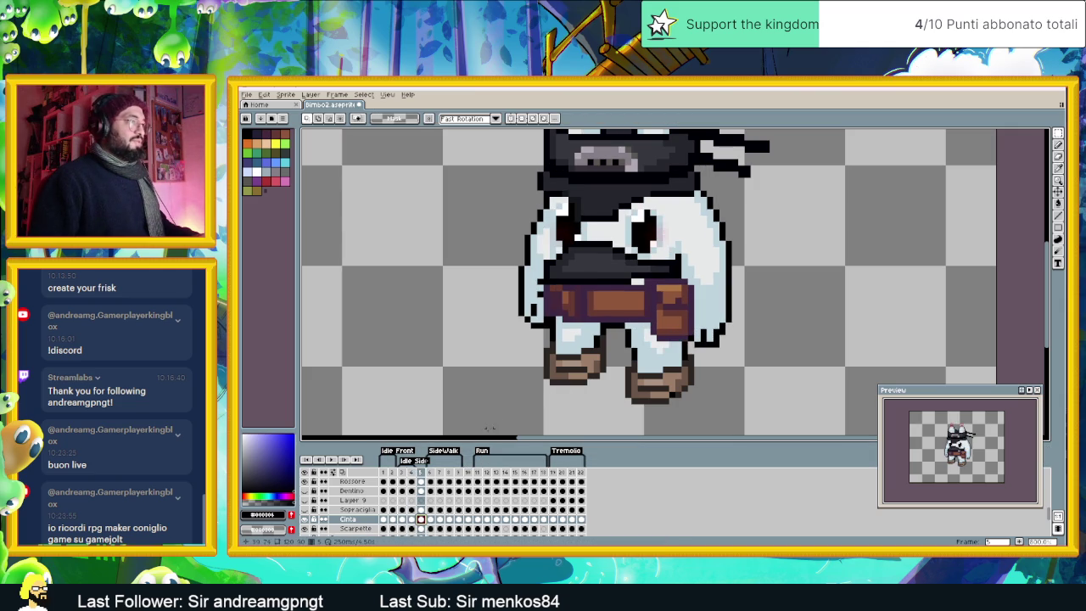
click(430, 519)
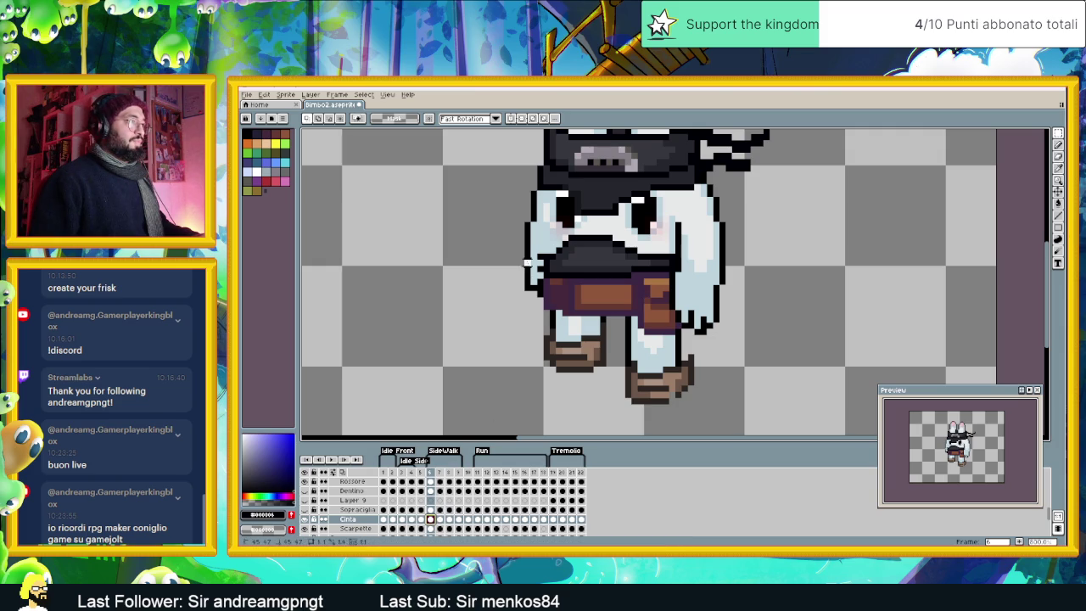
drag(523, 257, 557, 324)
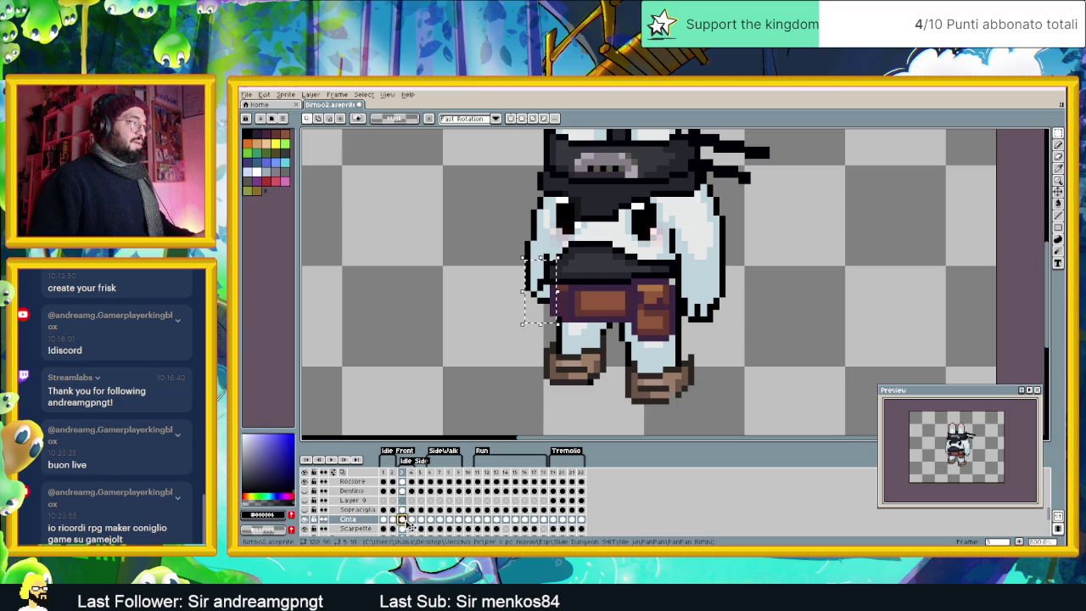
click(412, 519)
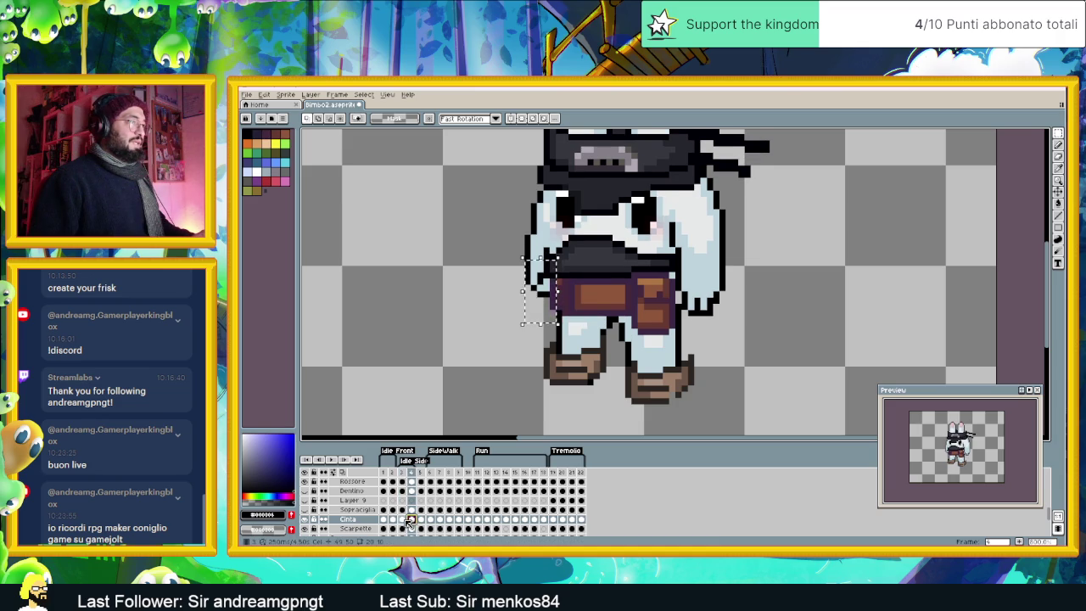
key(Left)
key(Right)
key(Left)
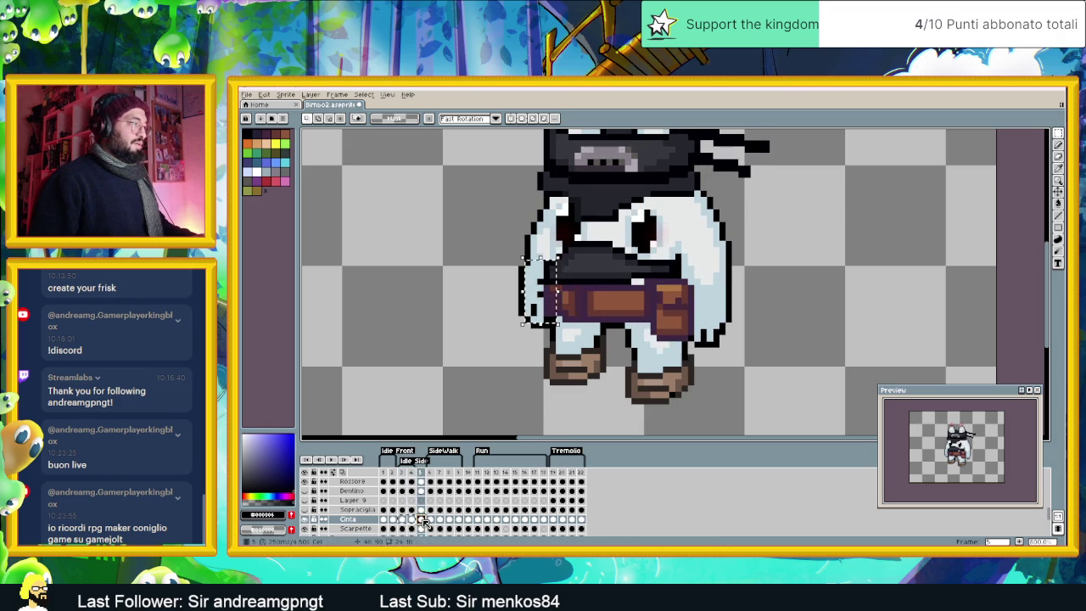
Step: Compare the belt fit across frames 3, 4, 6 and 7, ending on frame 7
click(430, 519)
click(430, 519)
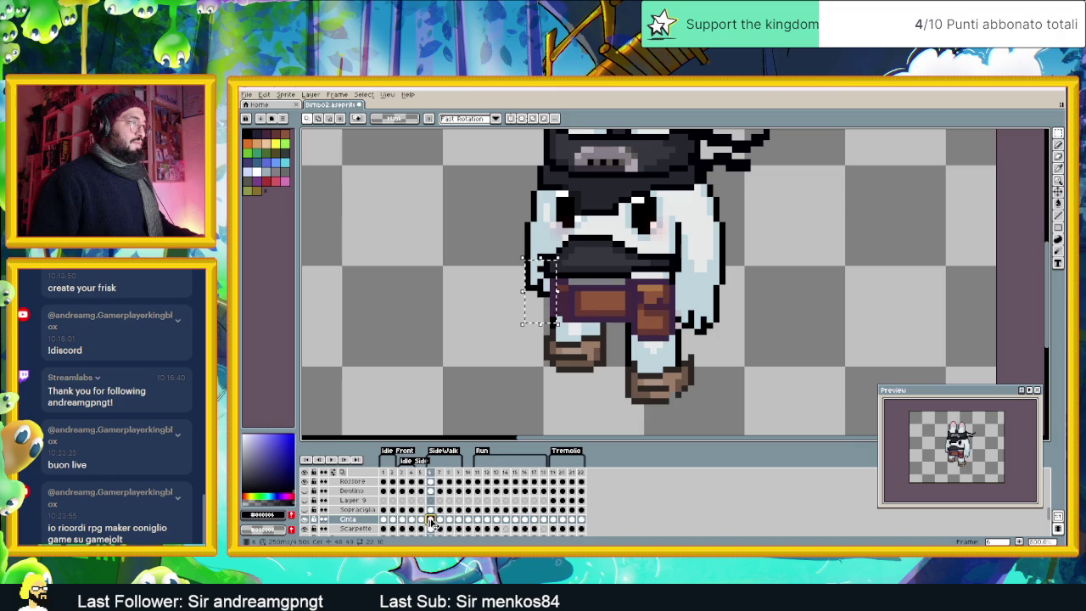
click(440, 519)
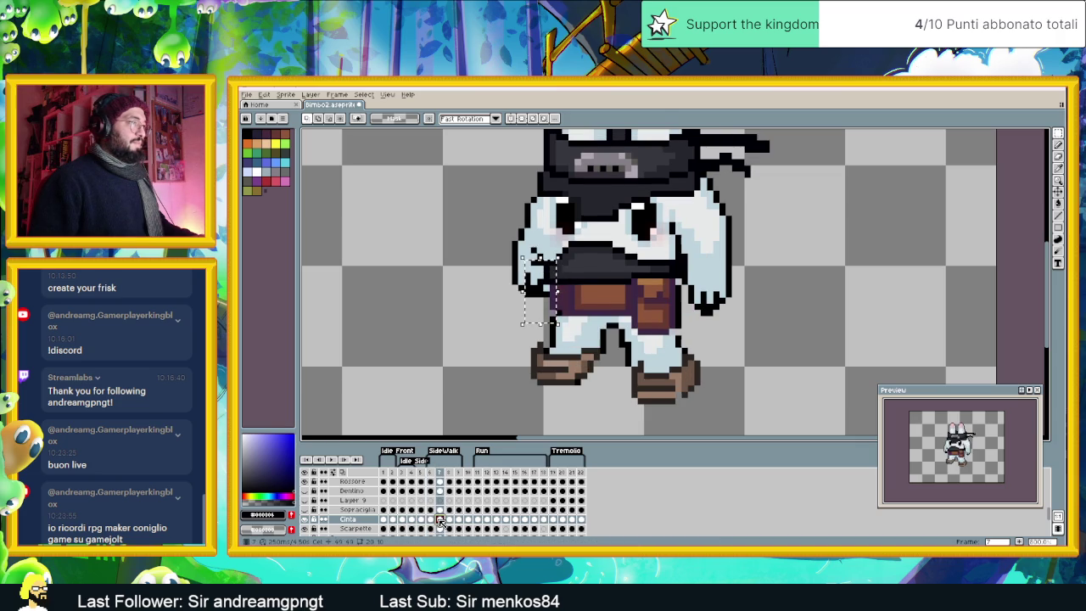
click(430, 520)
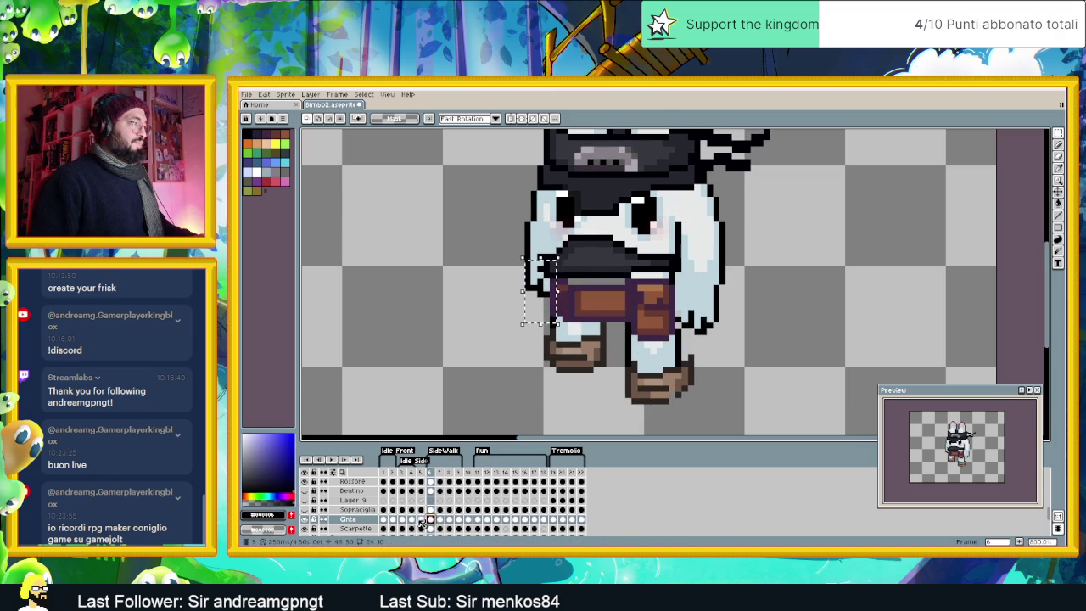
click(402, 519)
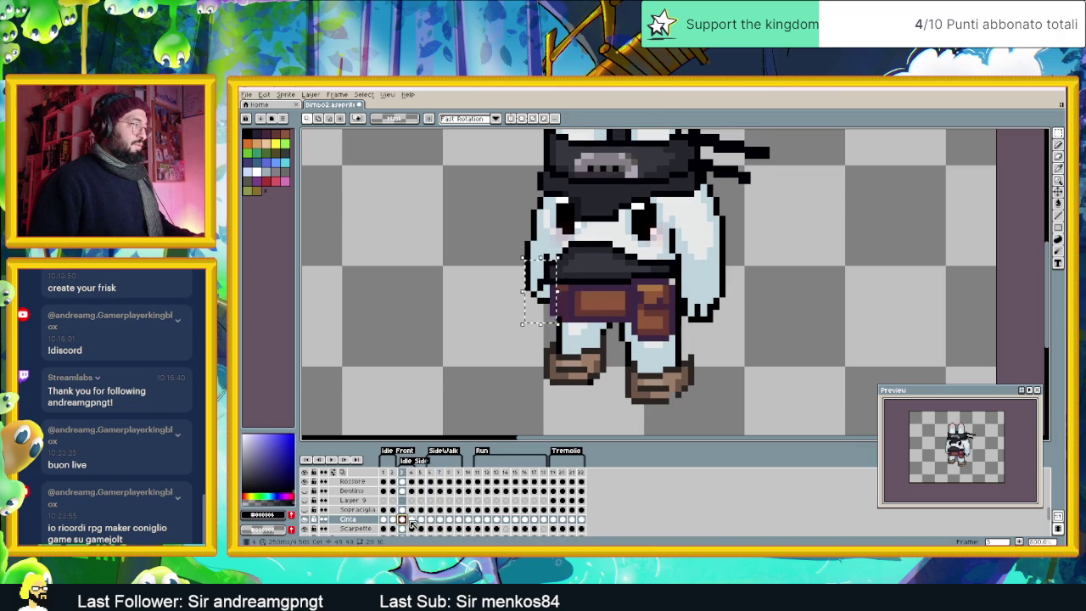
click(412, 519)
click(440, 519)
click(430, 519)
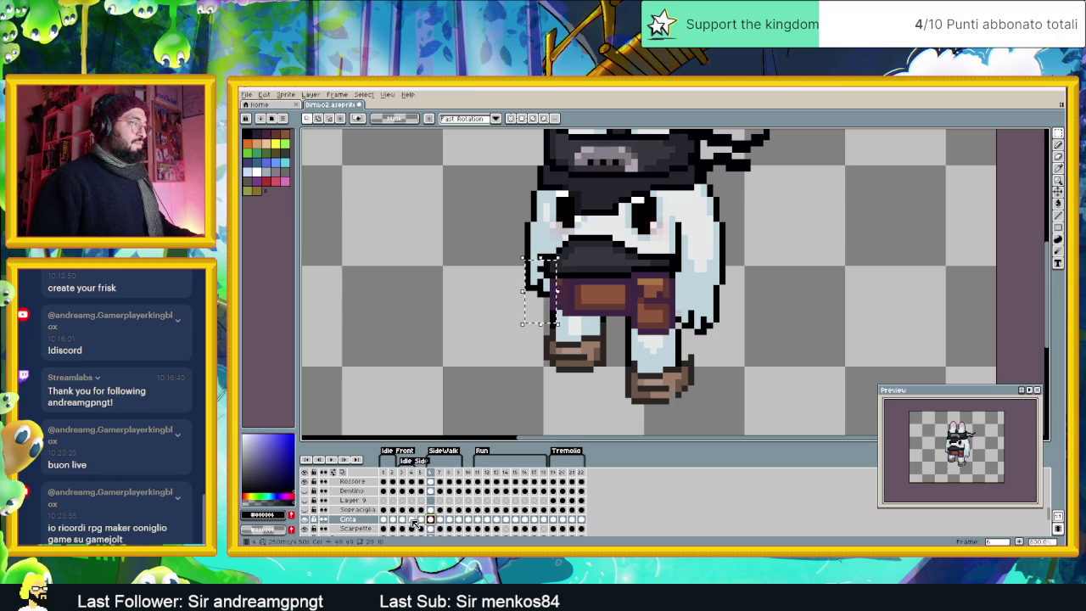
click(411, 519)
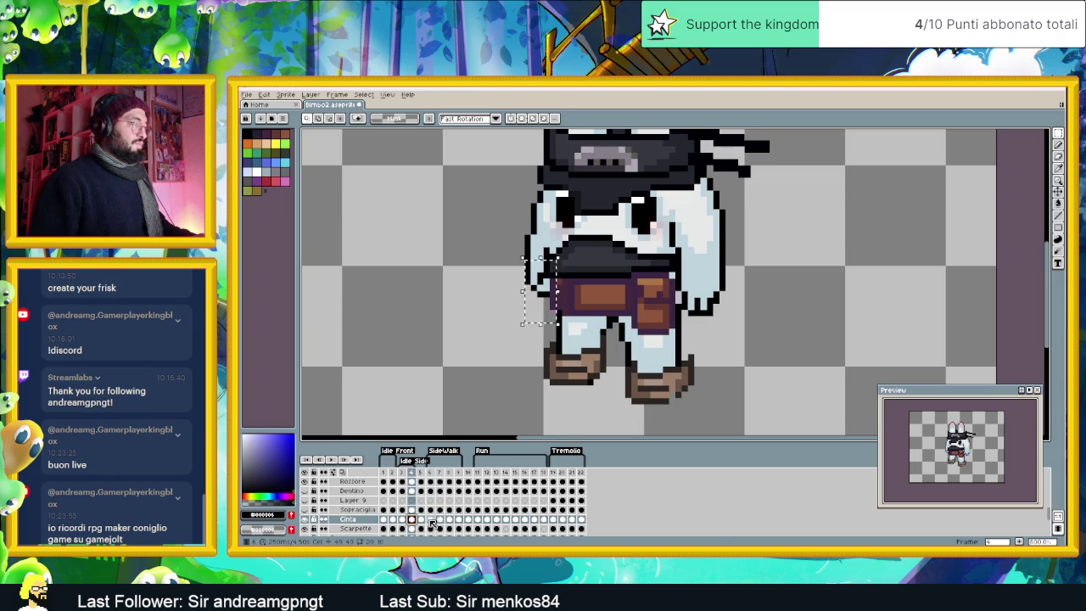
click(402, 519)
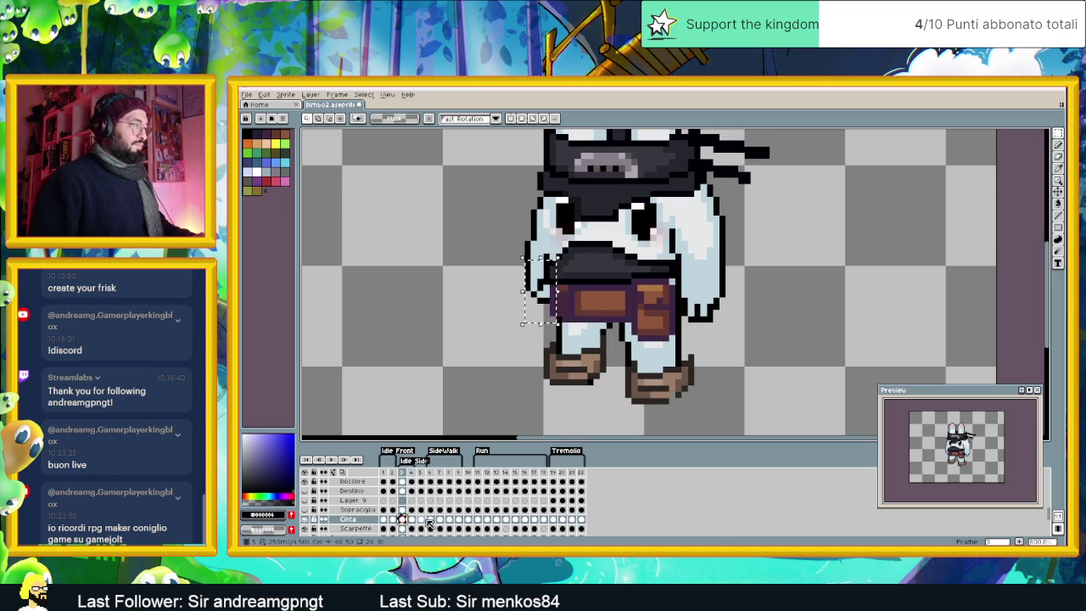
click(441, 520)
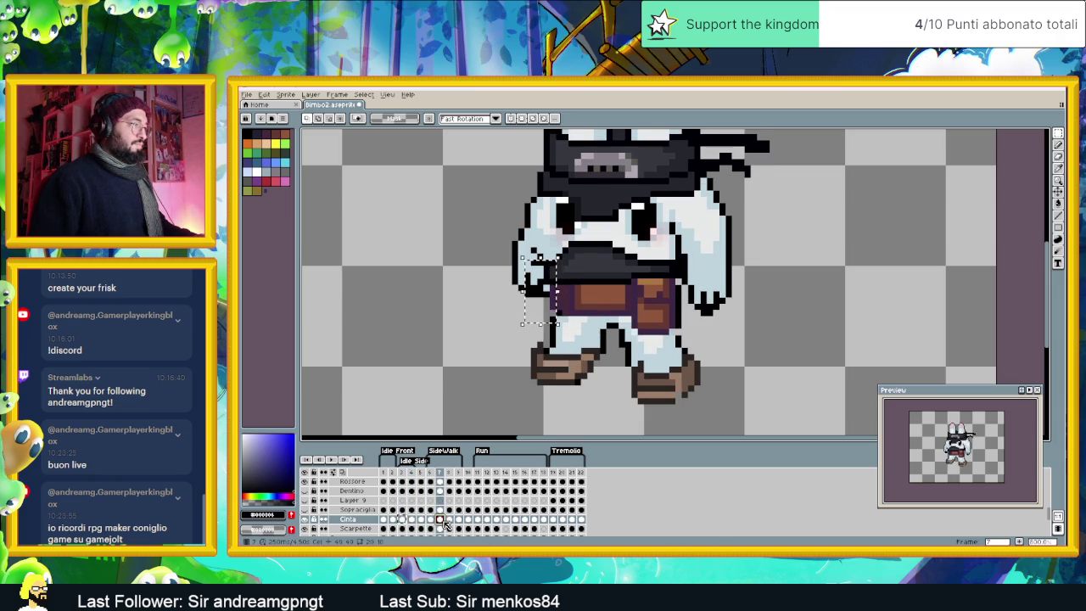
Step: Drop the selection and check the belt fit in frames 6, 7 and 9
key(ctrl+d)
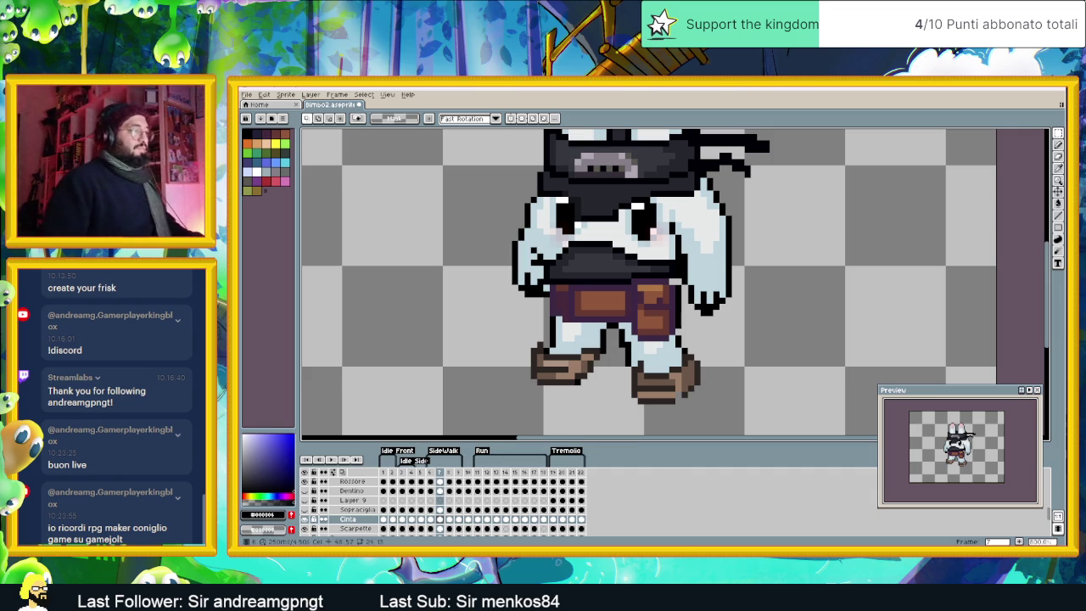
click(432, 520)
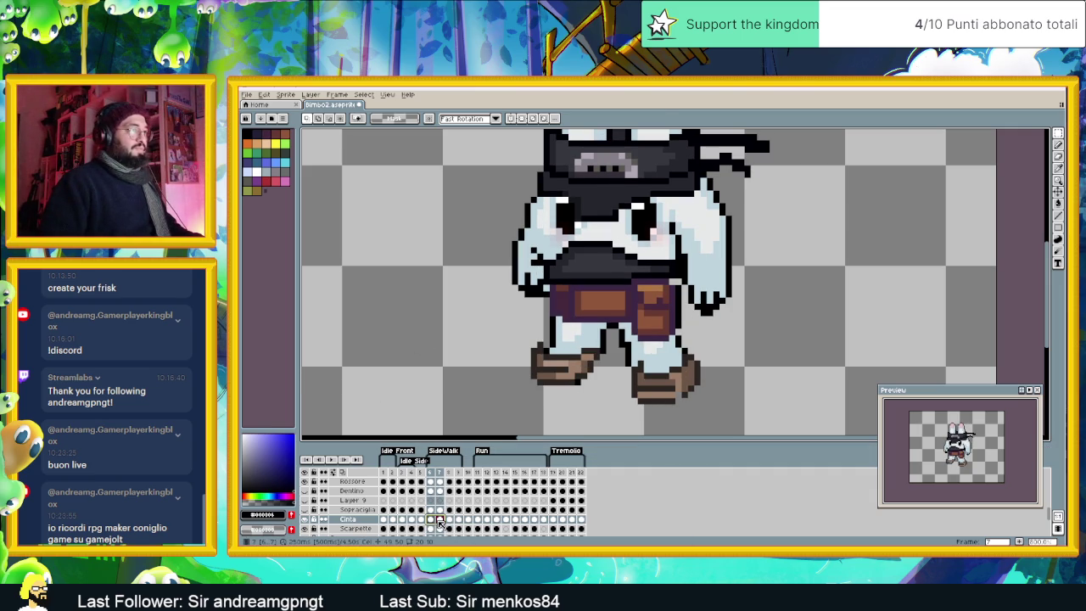
click(430, 519)
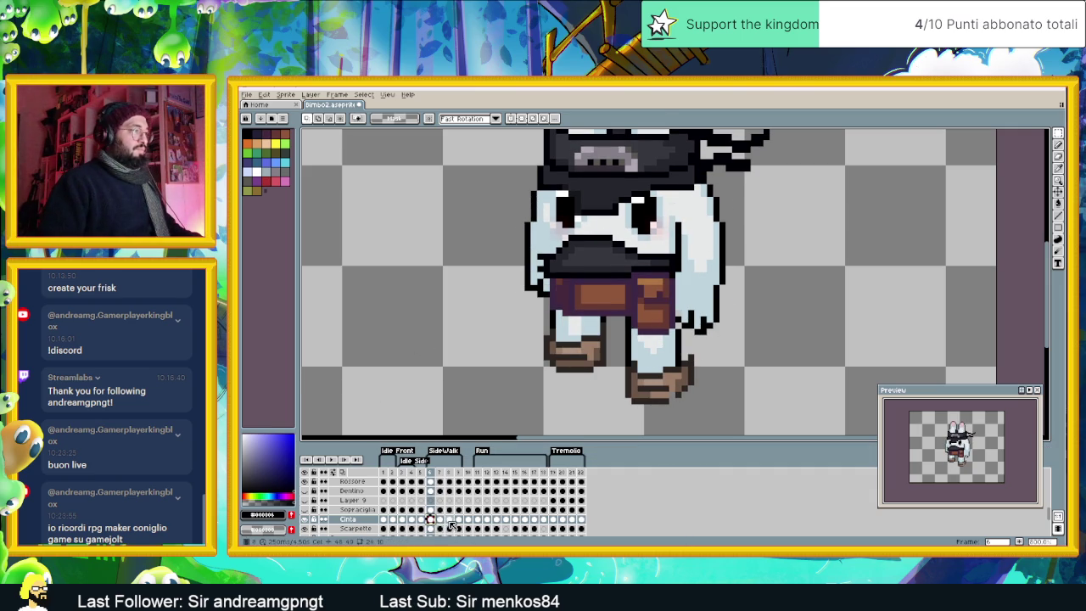
click(441, 520)
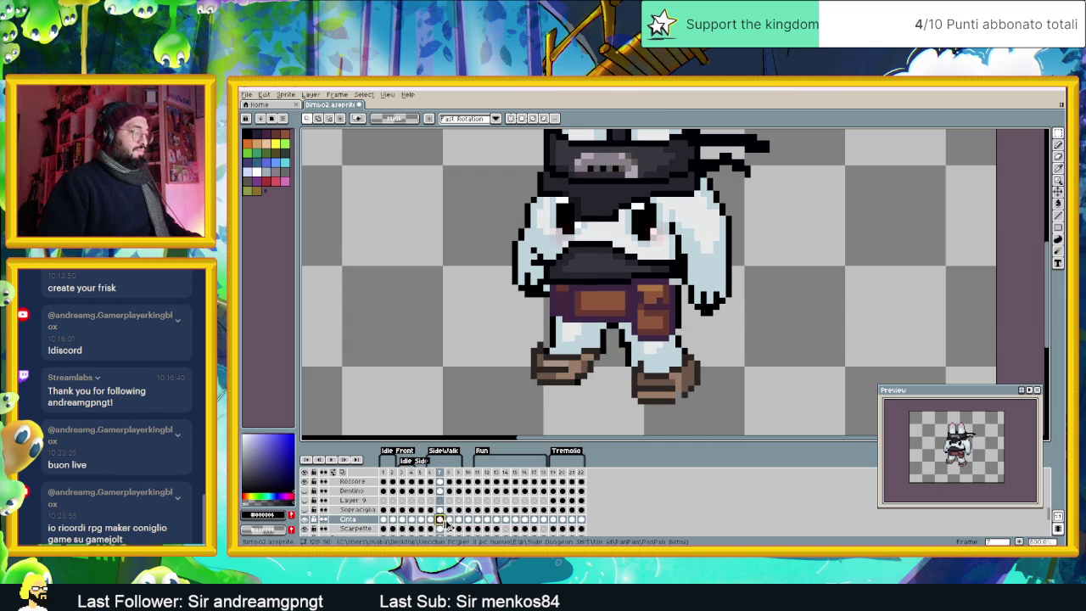
click(458, 520)
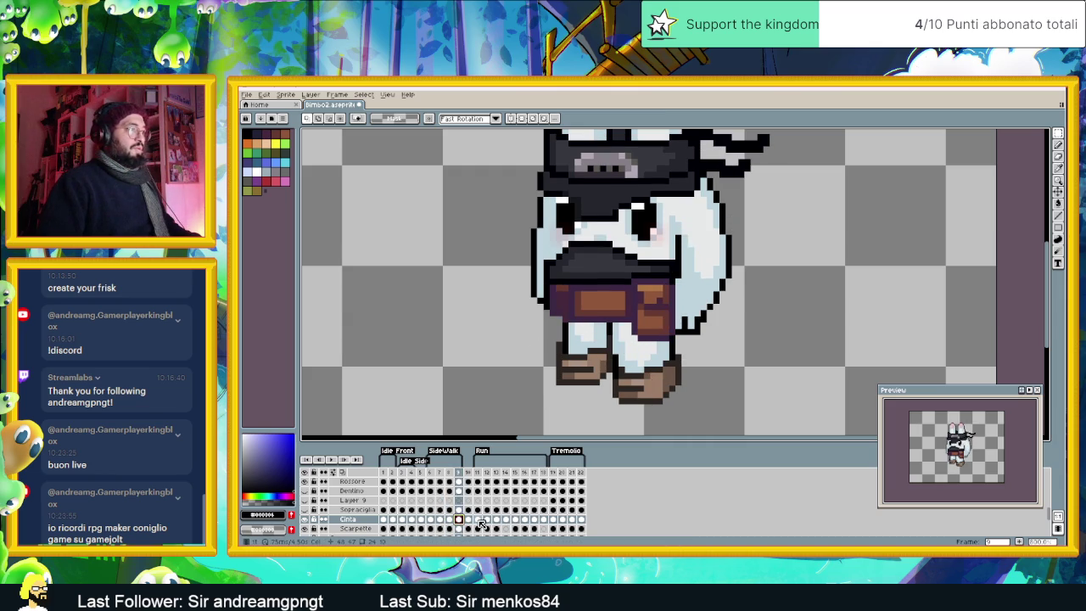
Step: Compare run frame 11 with frame 6 and shift the belt to fit frame 11
click(478, 520)
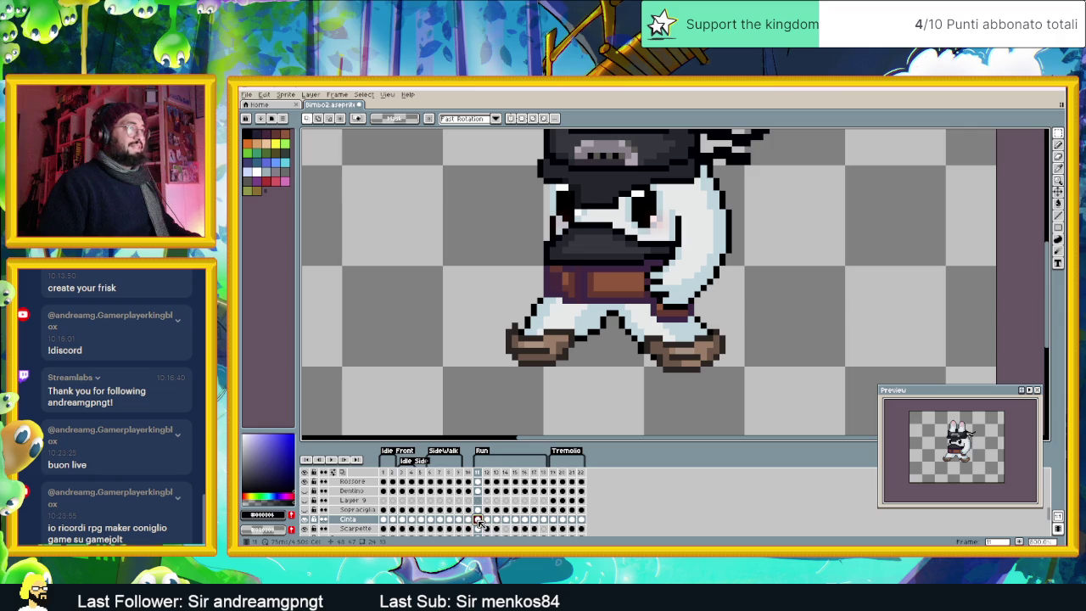
click(431, 520)
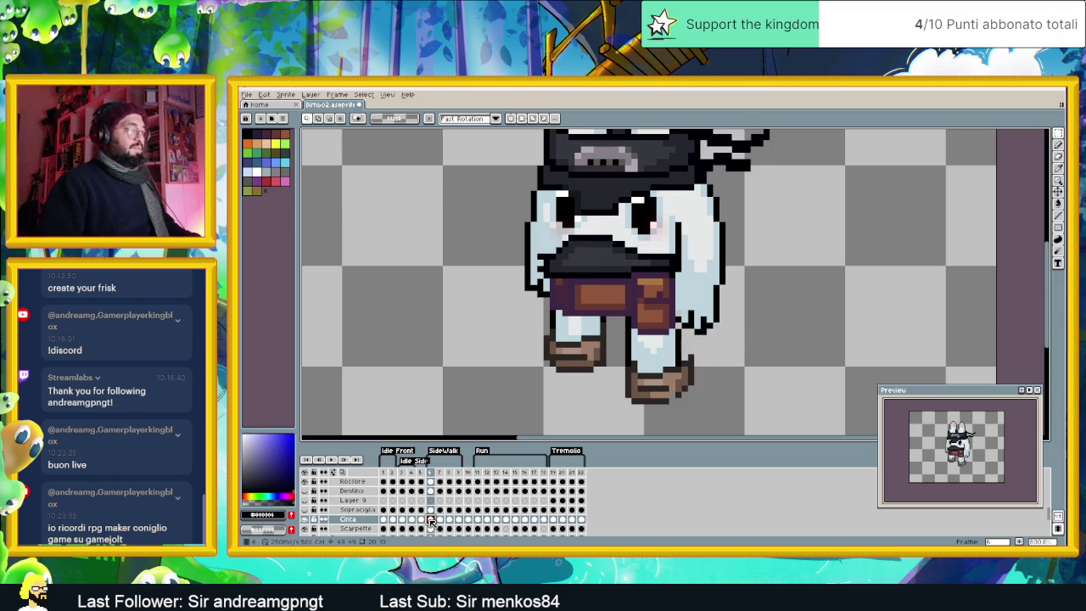
click(478, 520)
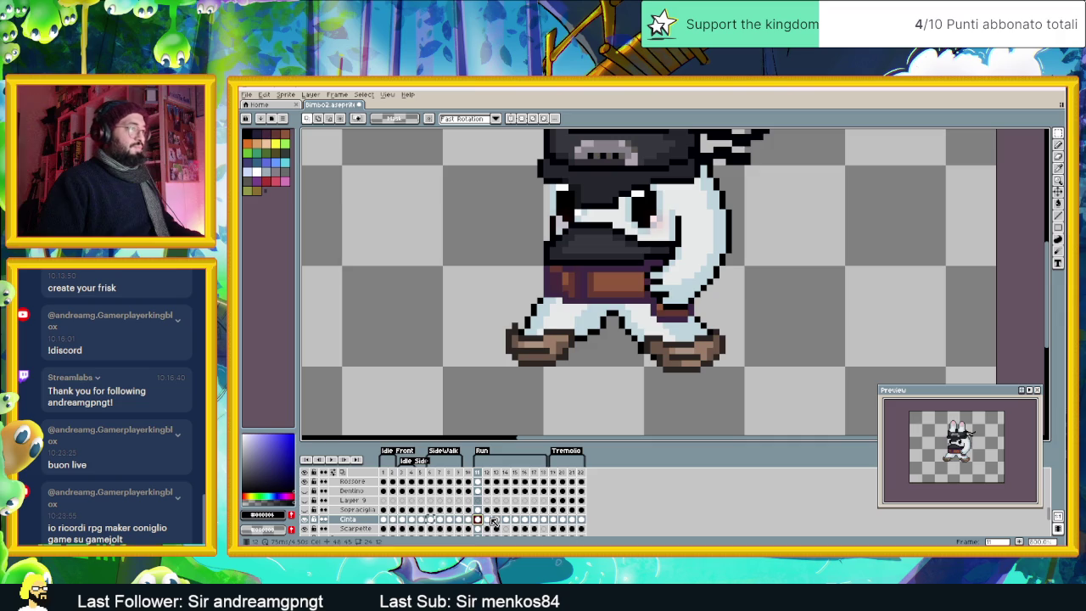
key(ctrl+z)
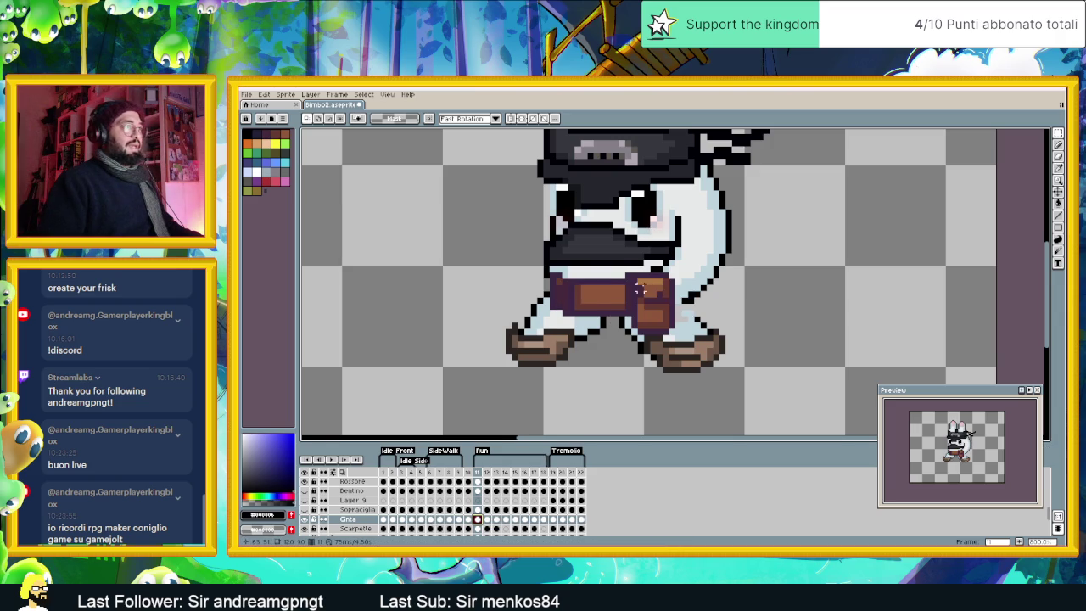
Step: Raise the belt one pixel onto the waist in frame 11, then check frames 12 and 13
scroll(639, 289, up, 1)
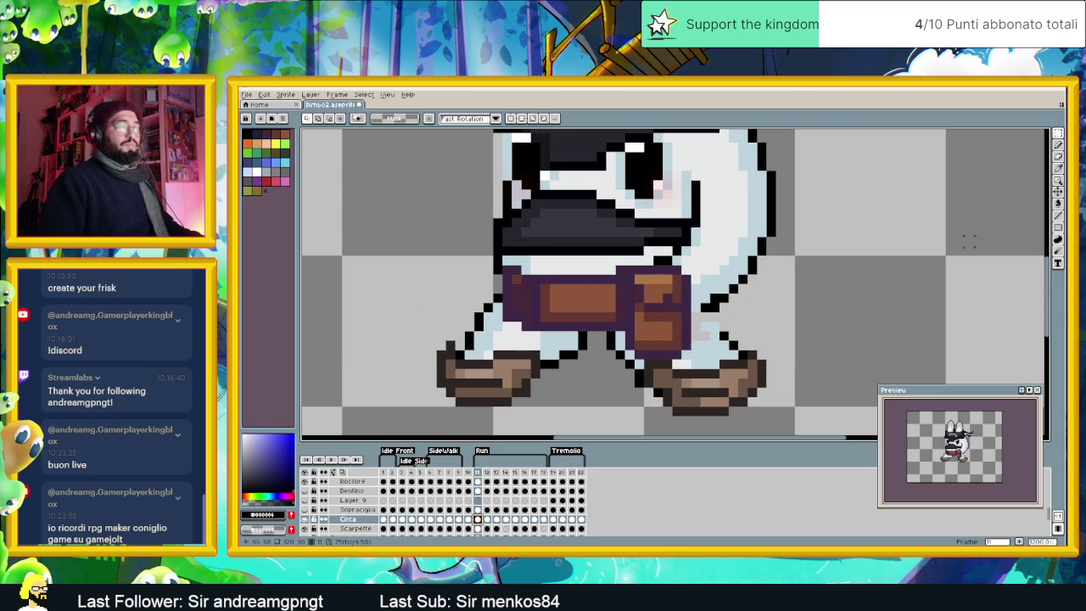
key(v)
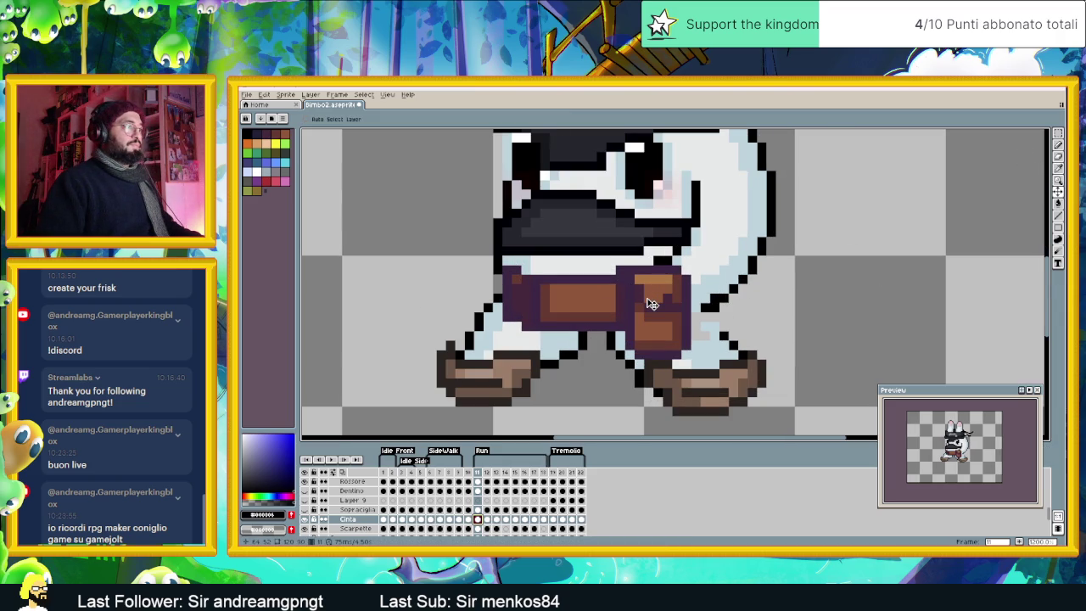
drag(652, 300, 652, 288)
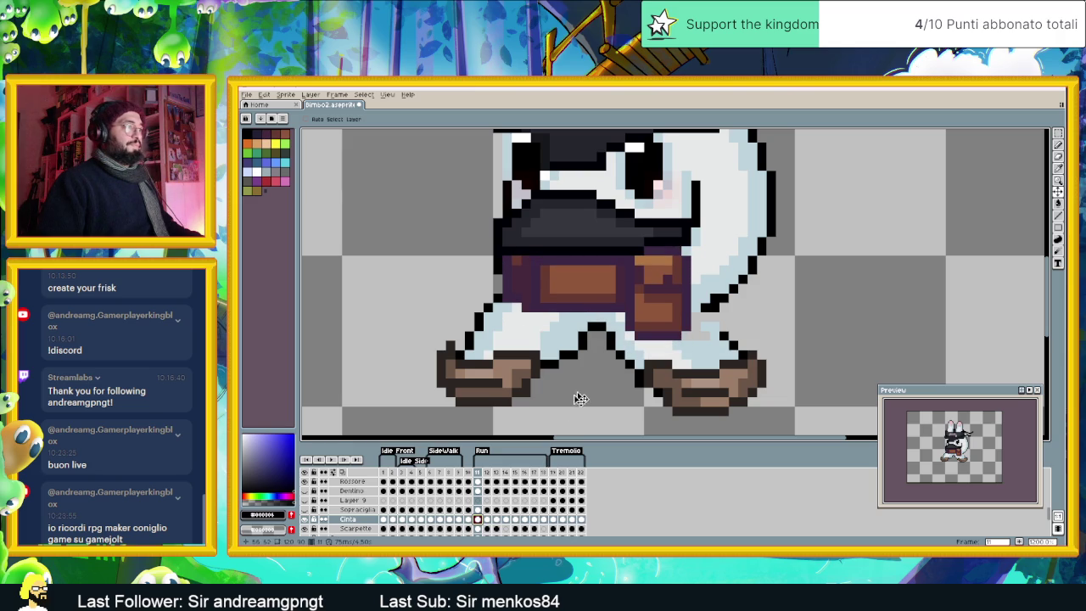
click(487, 519)
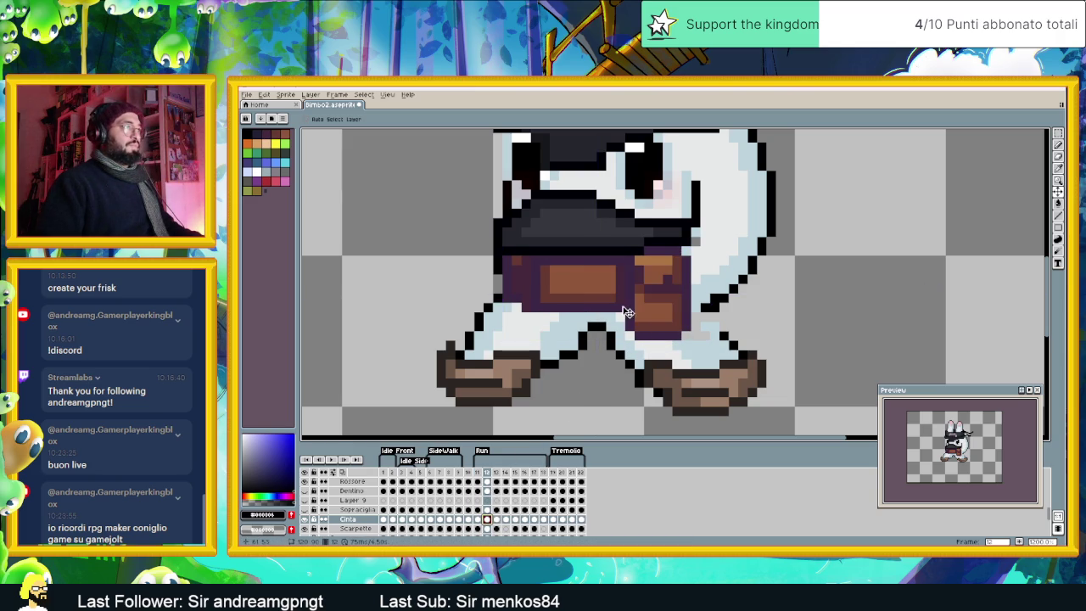
click(496, 519)
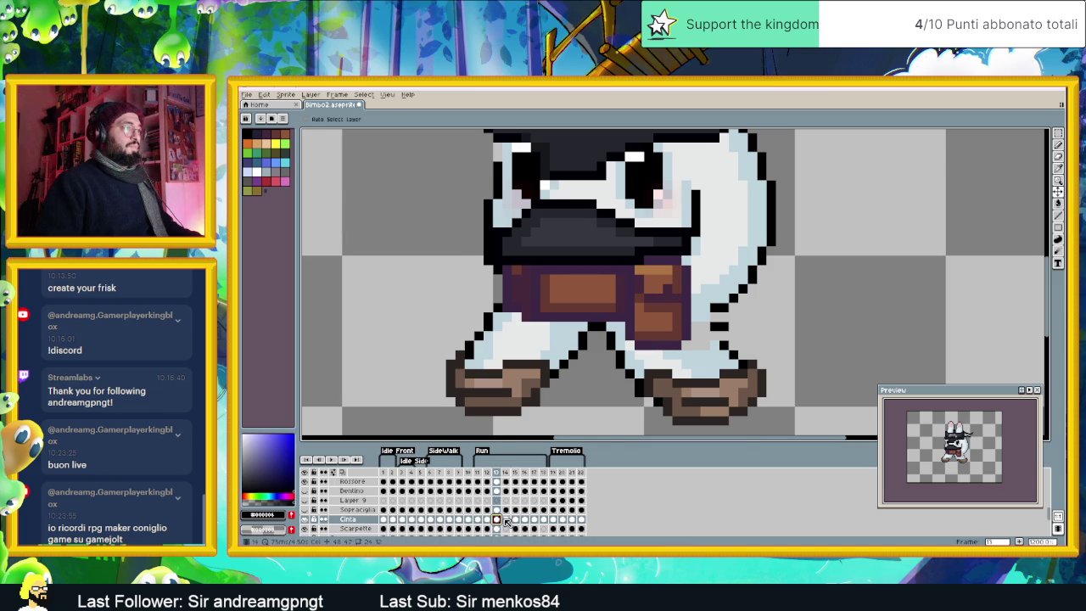
Step: Move the belt up and left onto the waist in frame 14, then select cels 11–14
click(506, 520)
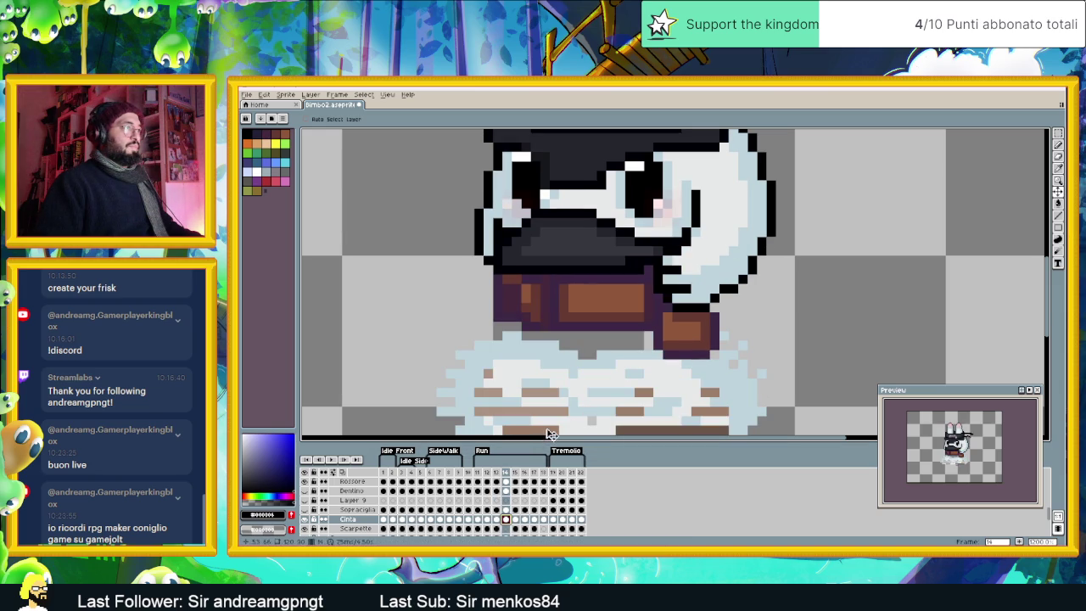
mouse_move(666, 310)
mouse_down()
mouse_move(641, 281)
mouse_move(642, 296)
mouse_up()
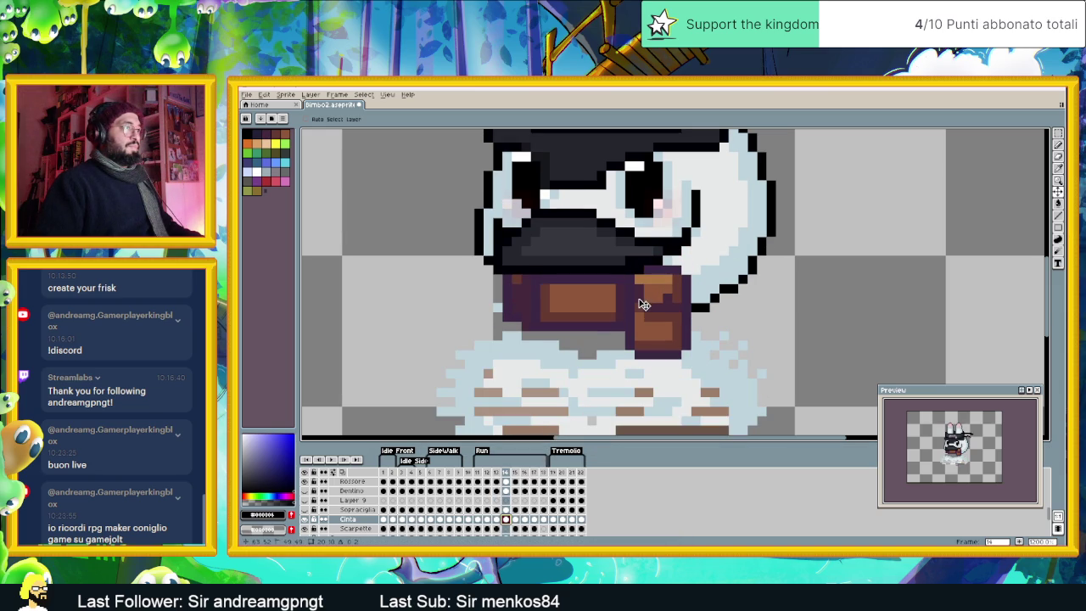
click(496, 519)
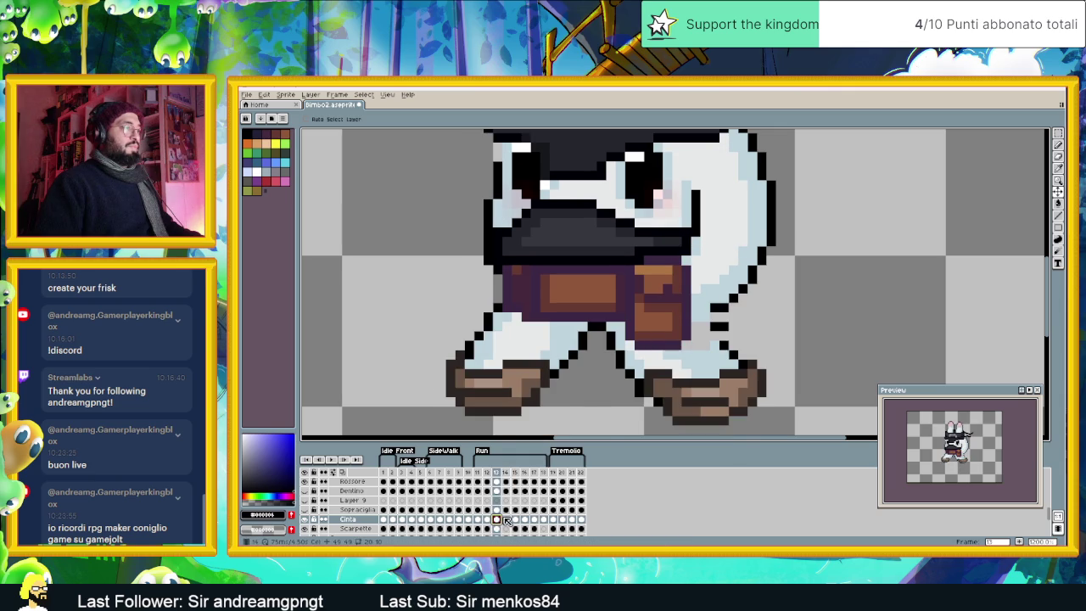
click(506, 519)
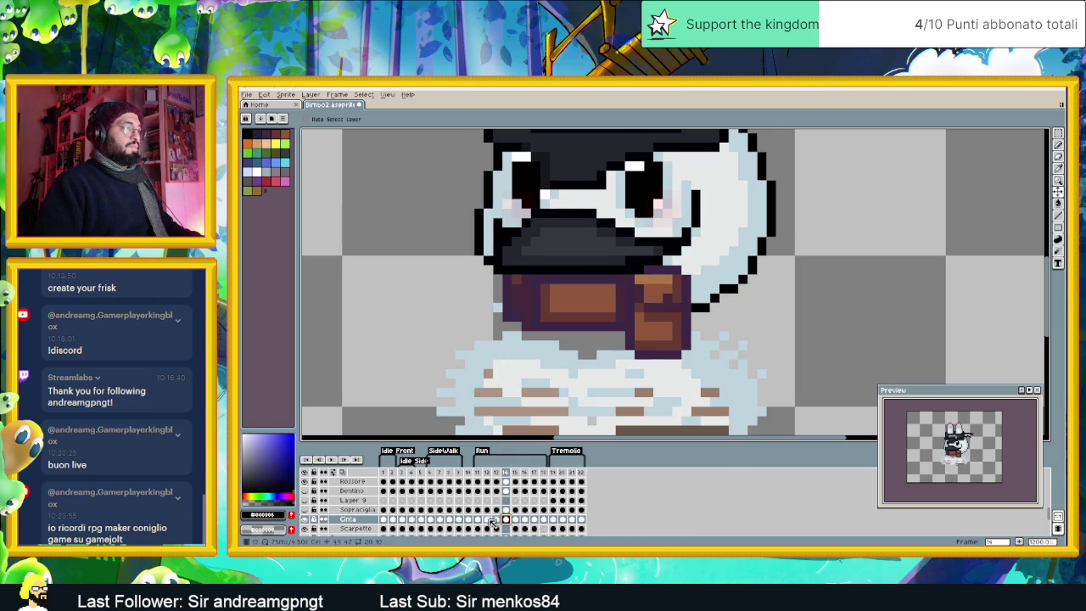
drag(477, 519, 543, 524)
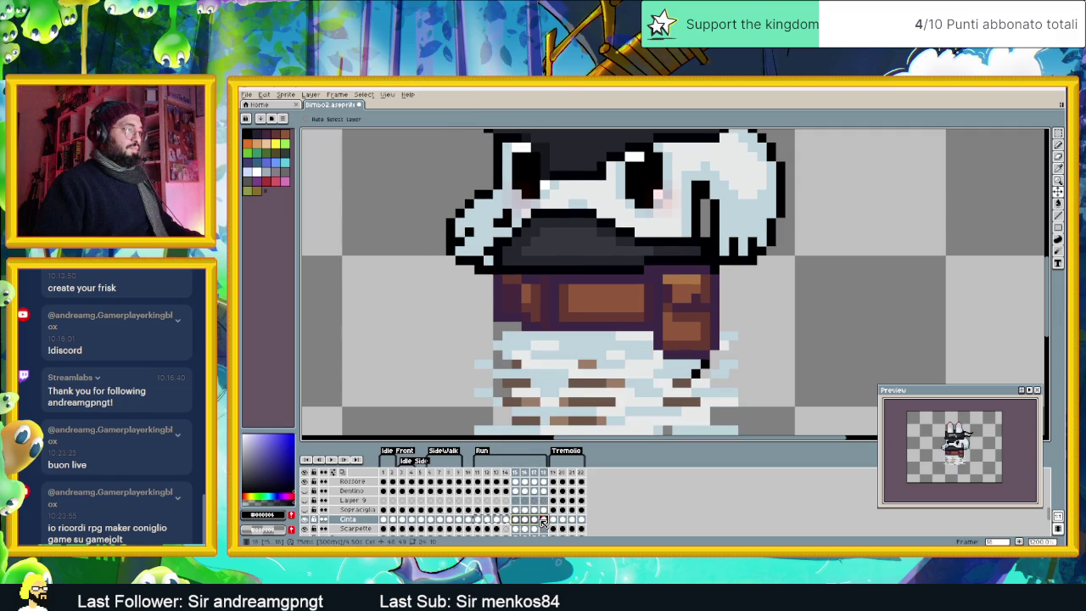
click(544, 524)
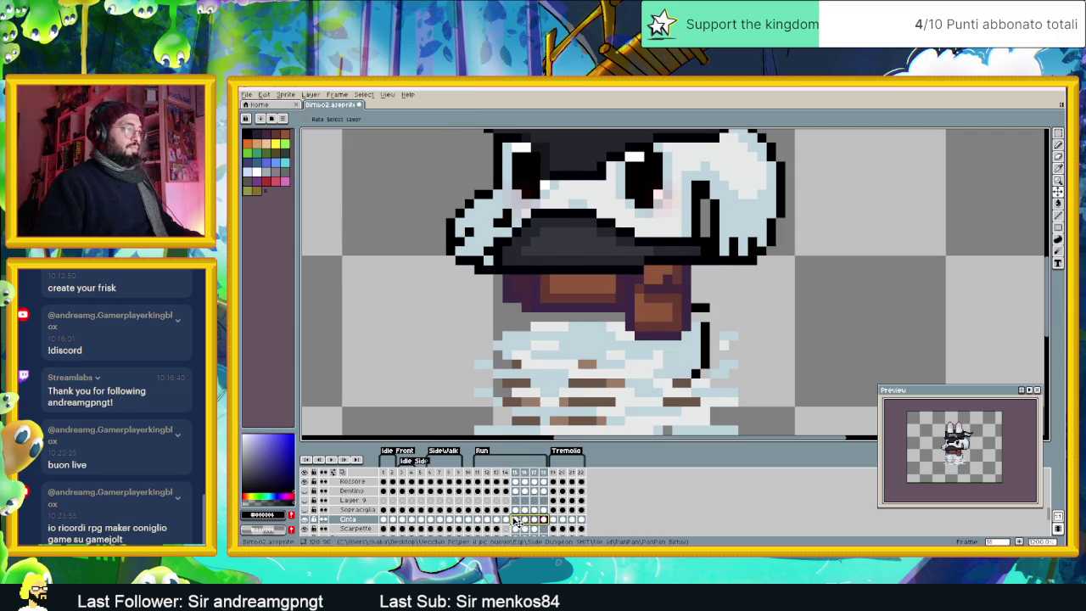
Step: Lower the belt by two pixels in frame 18
click(522, 519)
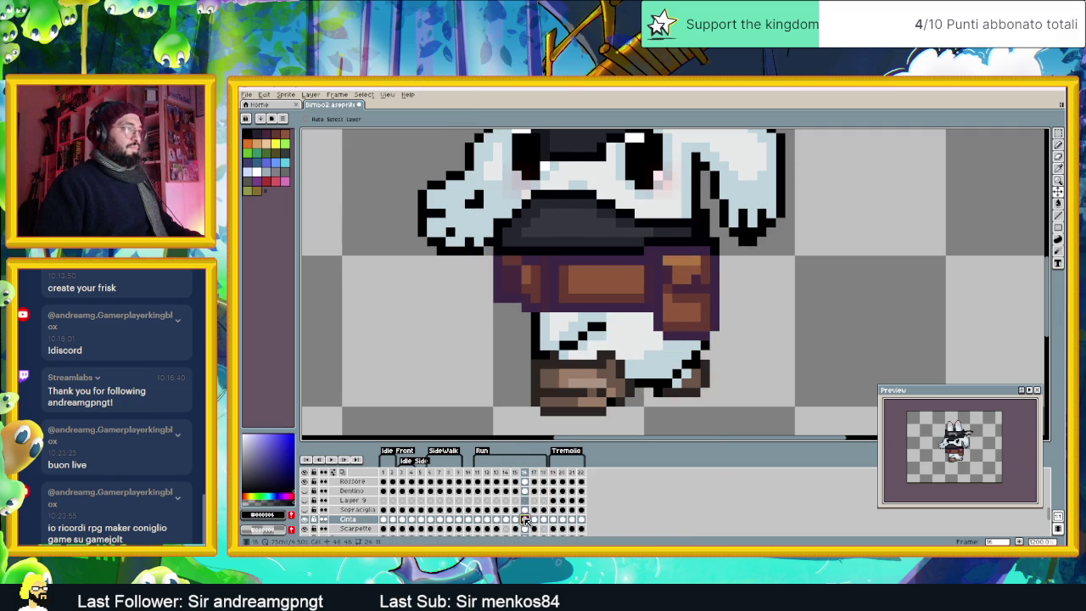
click(535, 519)
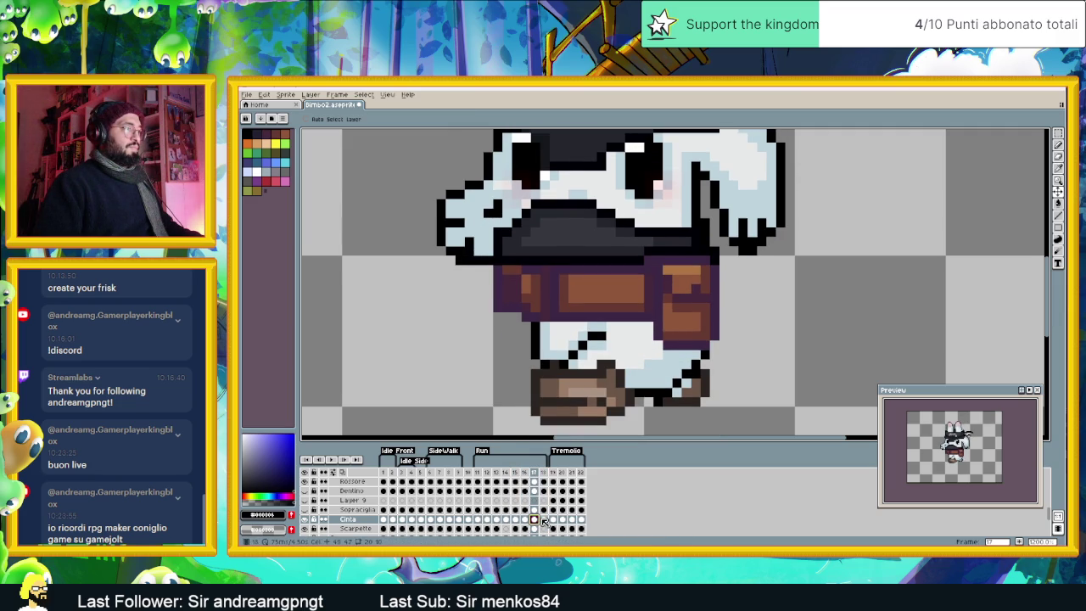
click(544, 519)
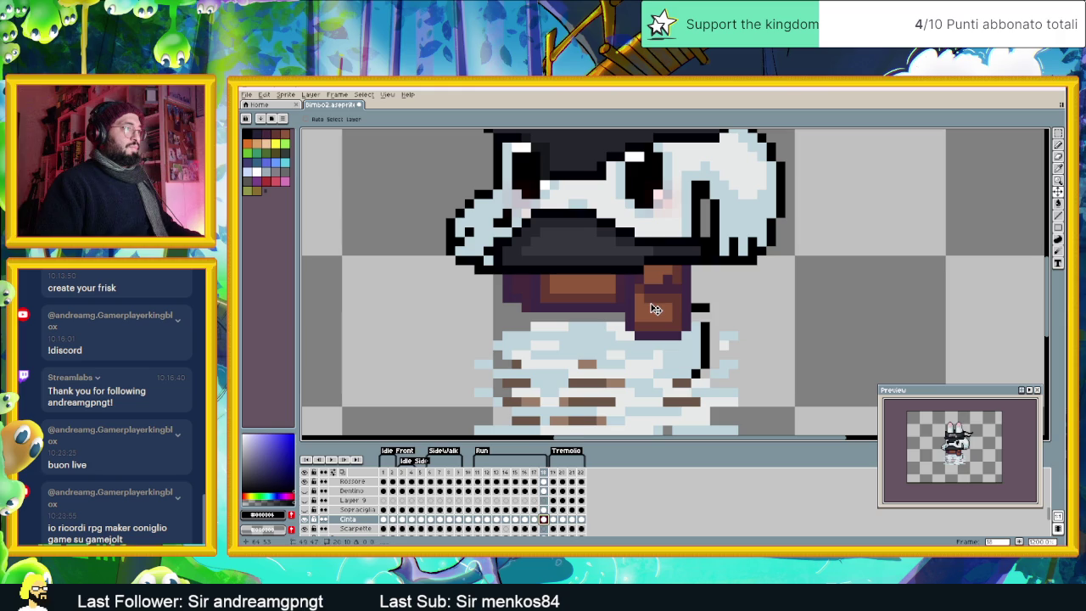
drag(655, 309, 653, 316)
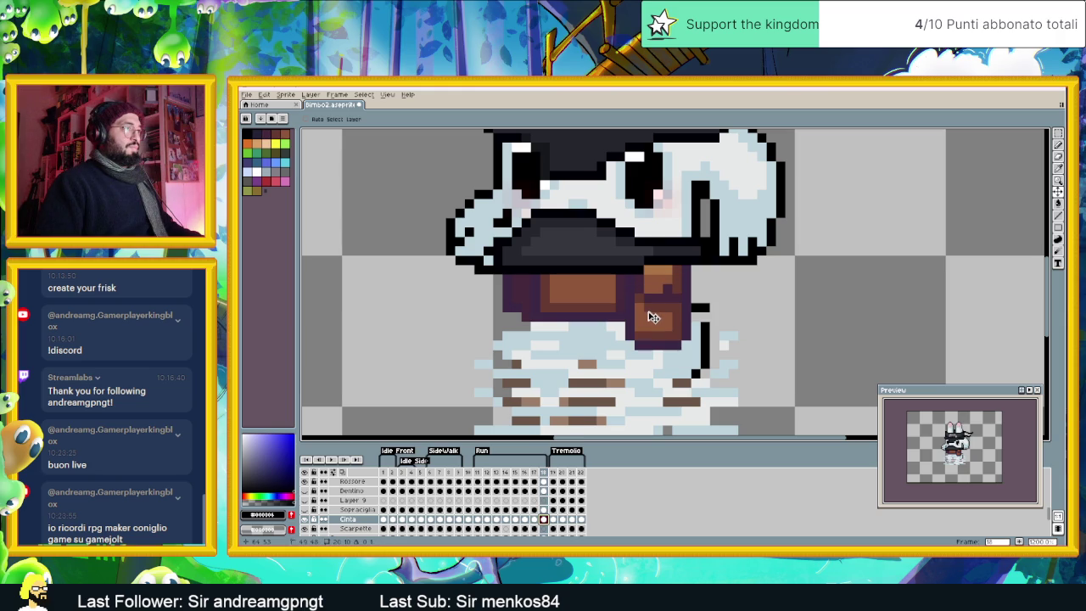
drag(651, 322, 652, 327)
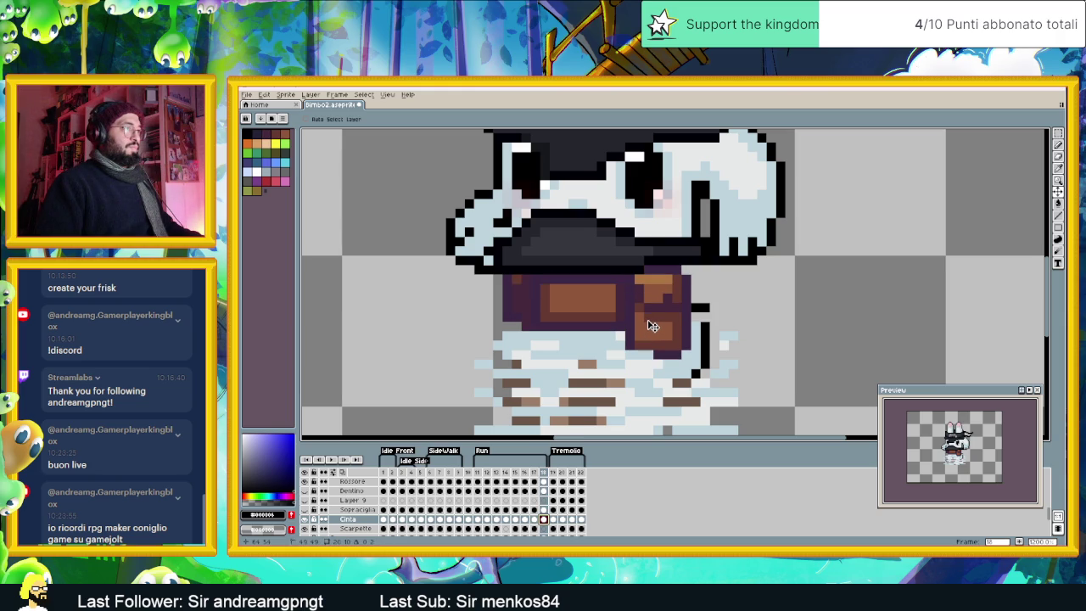
Step: Compare the belt fit back through frames 17, 16, 14, 11 and 12
click(534, 519)
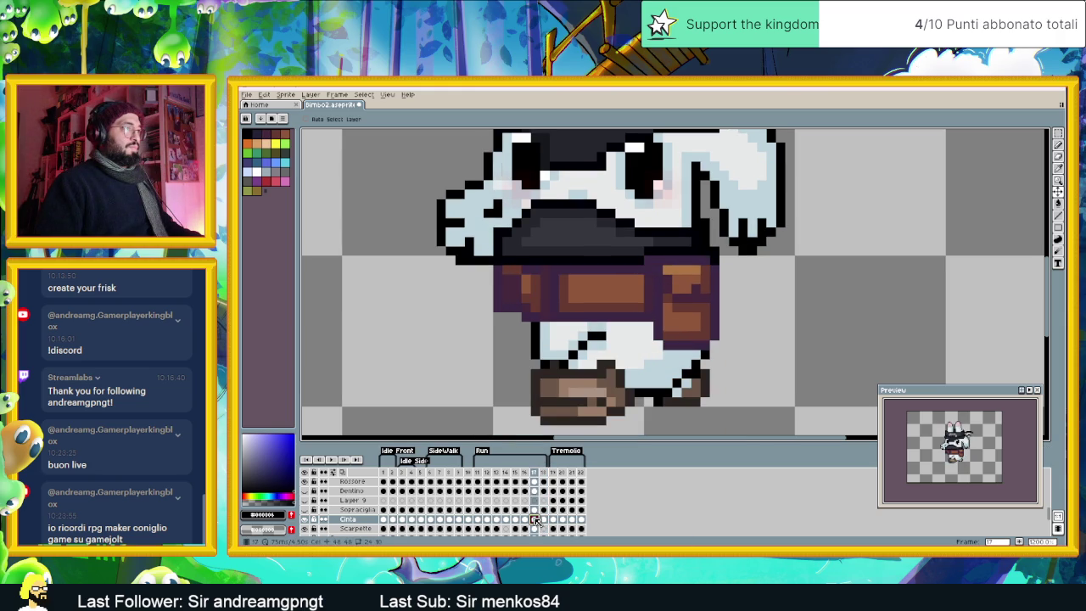
click(525, 519)
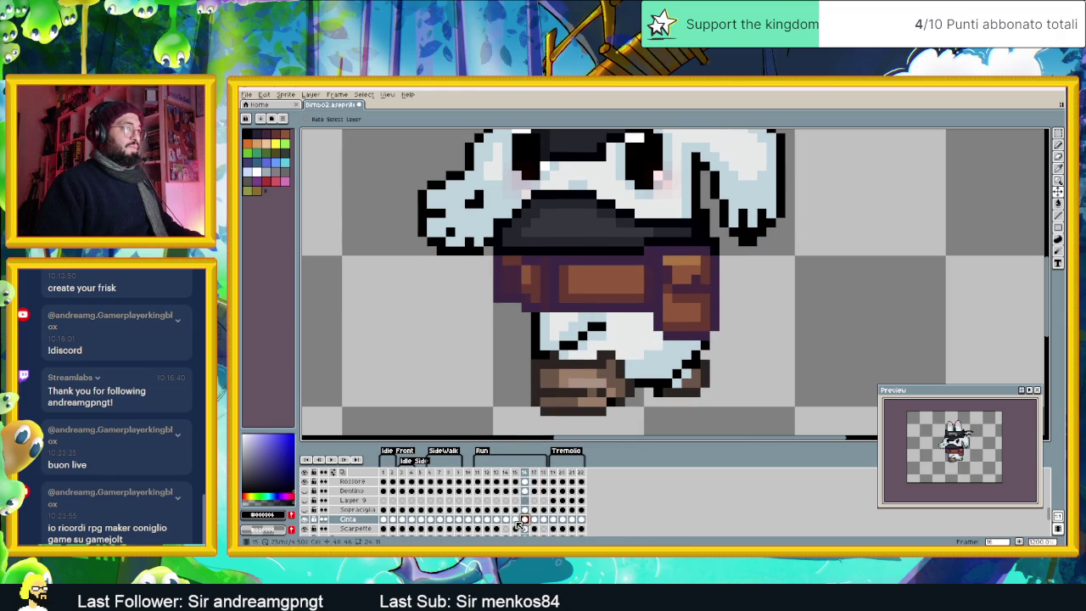
click(516, 519)
click(506, 519)
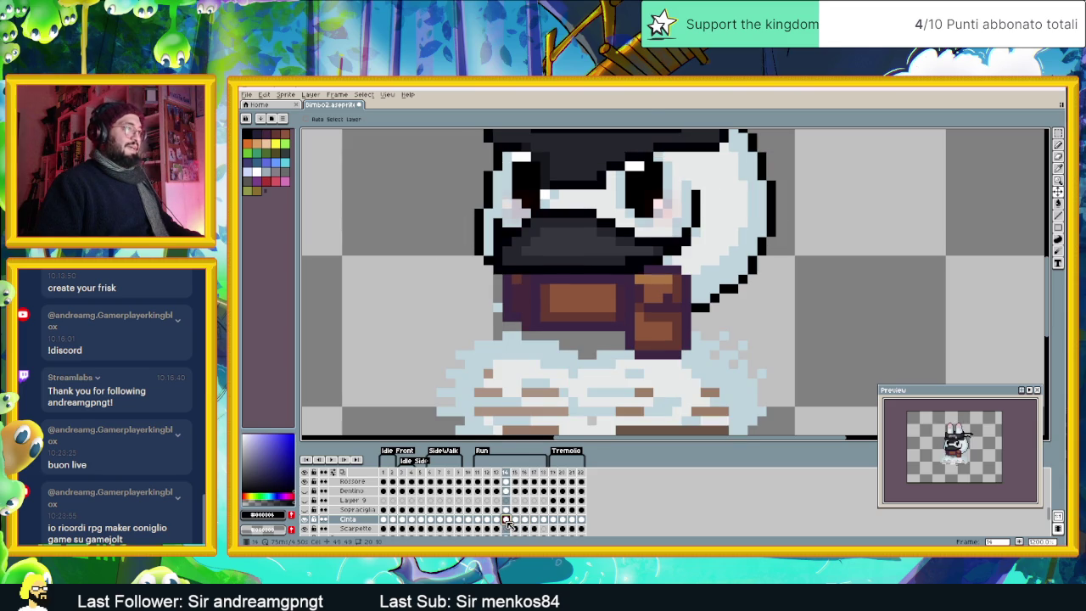
click(477, 519)
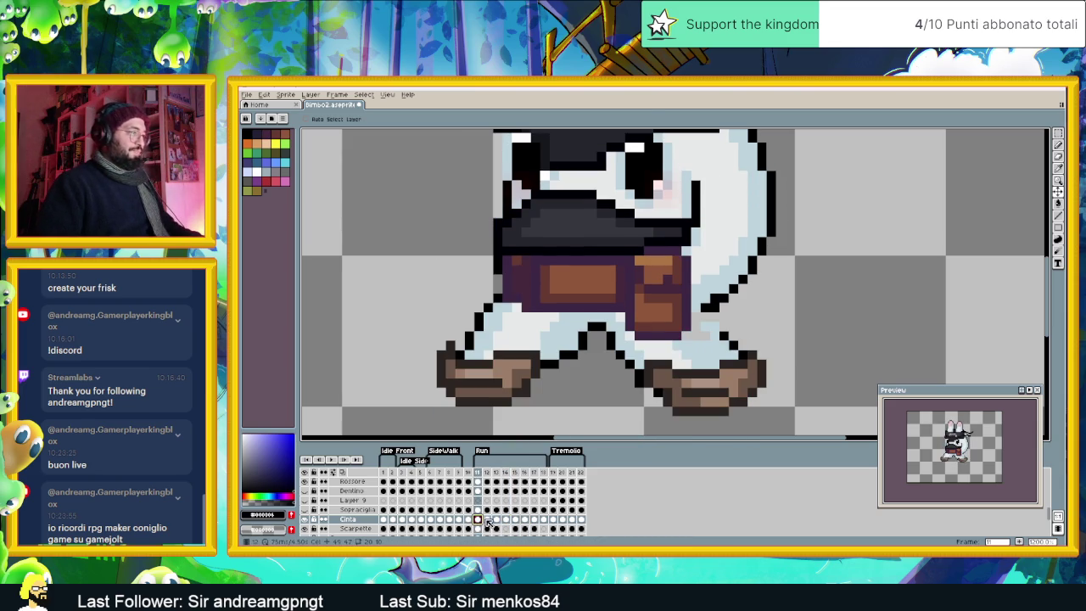
click(487, 519)
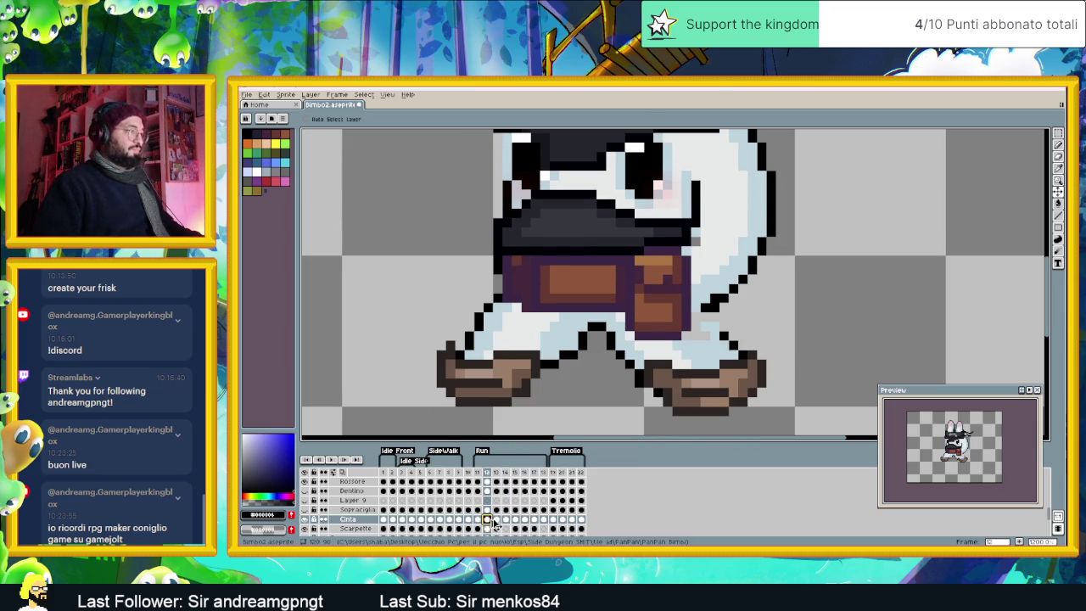
Step: Reposition the belt to fit the body in run frames 15 and 16
click(514, 520)
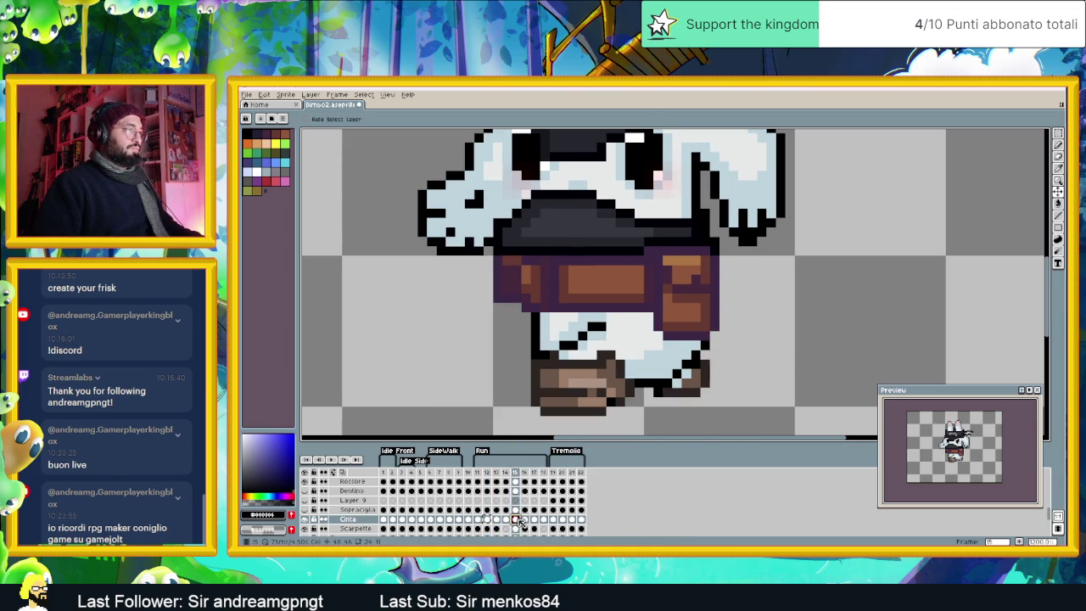
click(515, 521)
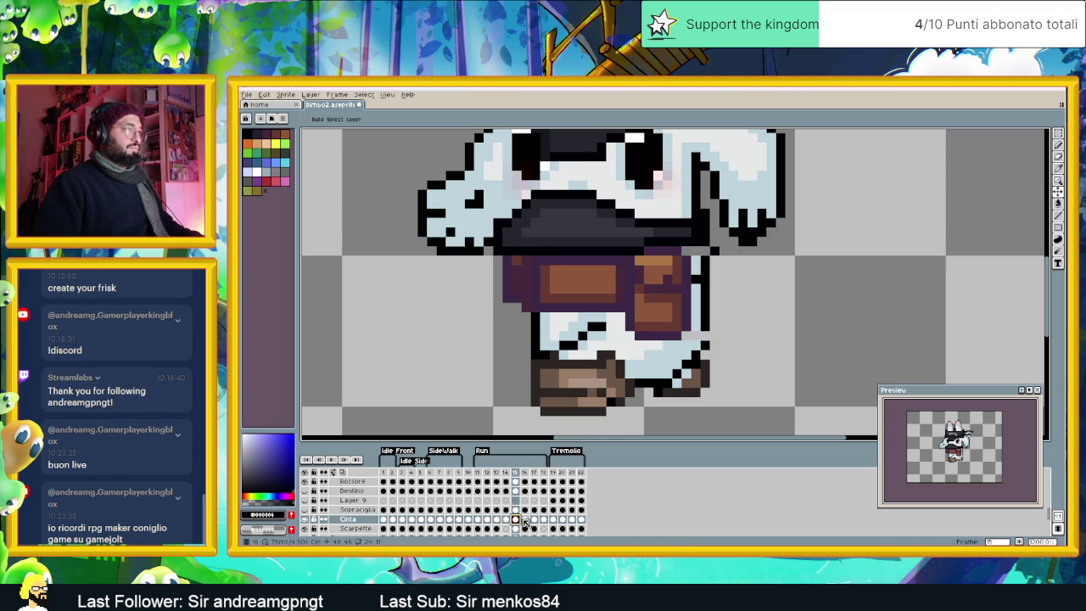
click(524, 520)
click(525, 521)
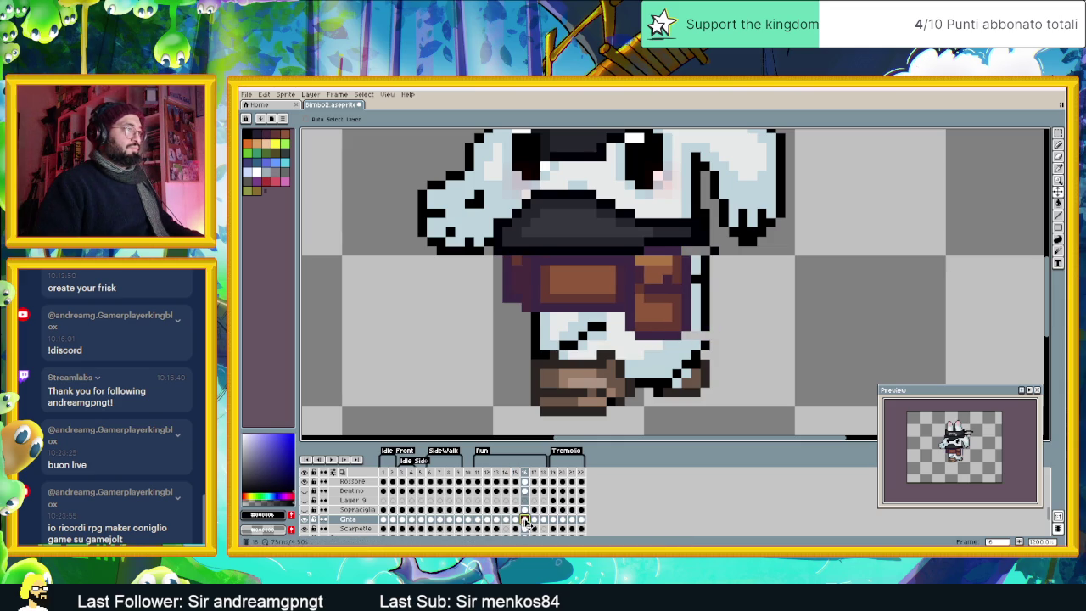
click(534, 520)
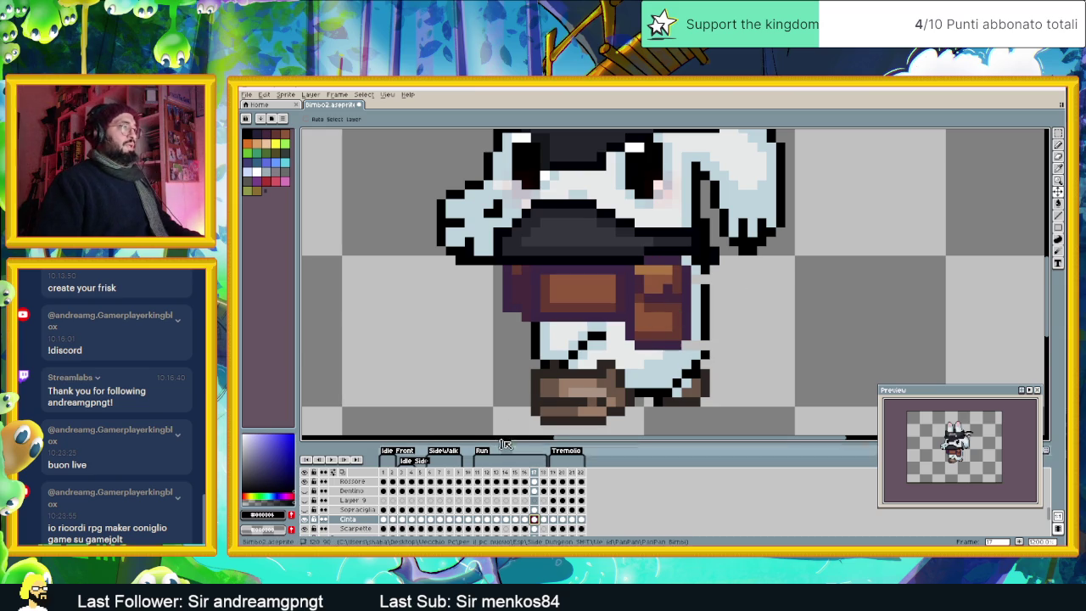
Step: Step through run frames 11–15 on the Cinta layer to check the belt
scroll(607, 263, down, 1)
scroll(585, 313, up, 1)
scroll(590, 305, down, 1)
scroll(597, 289, up, 1)
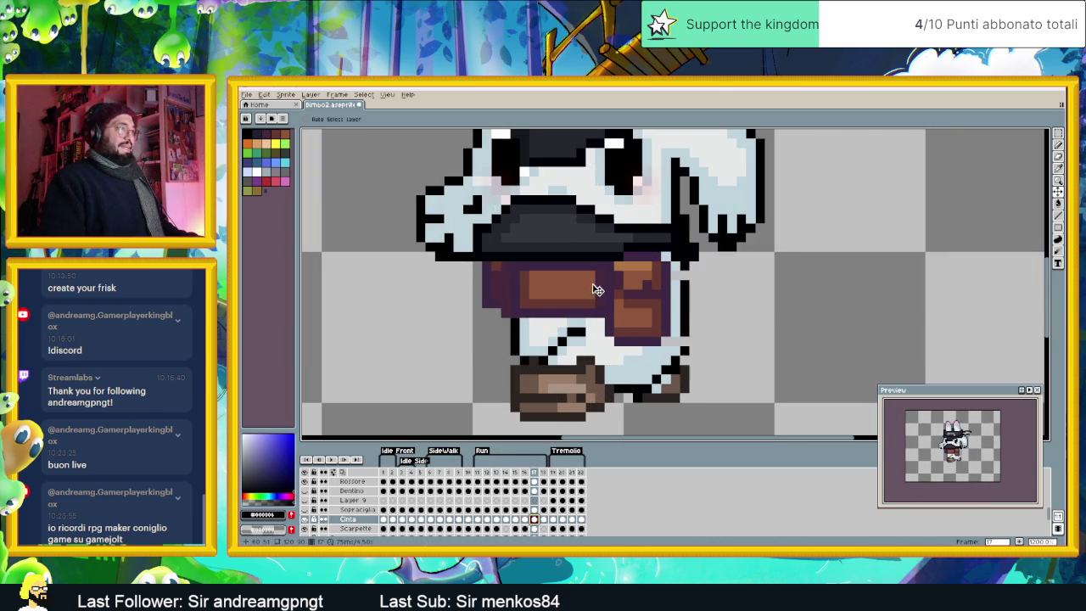
click(479, 520)
click(488, 519)
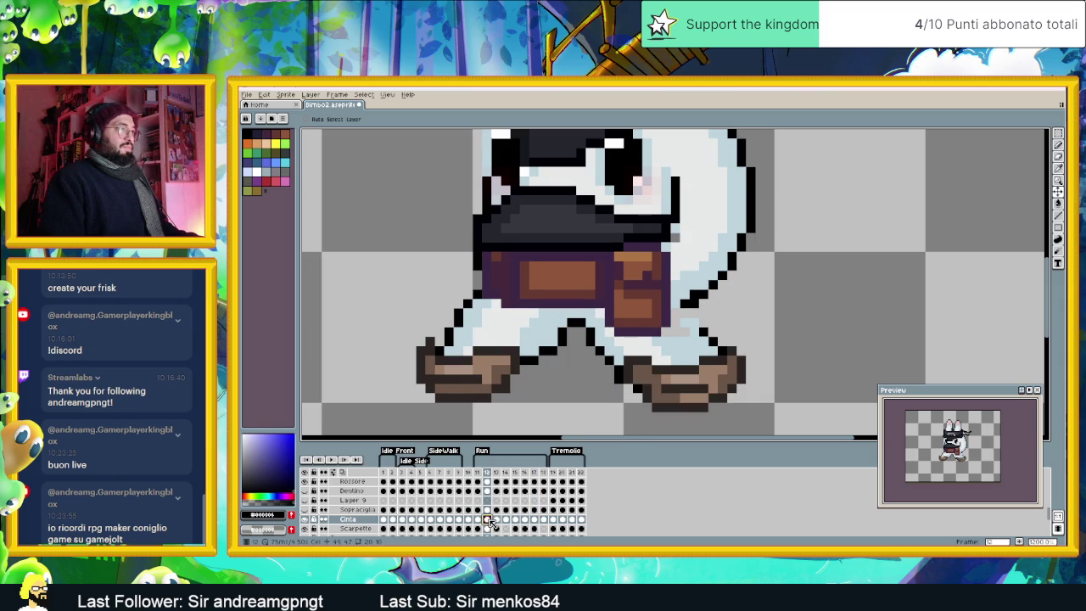
click(500, 520)
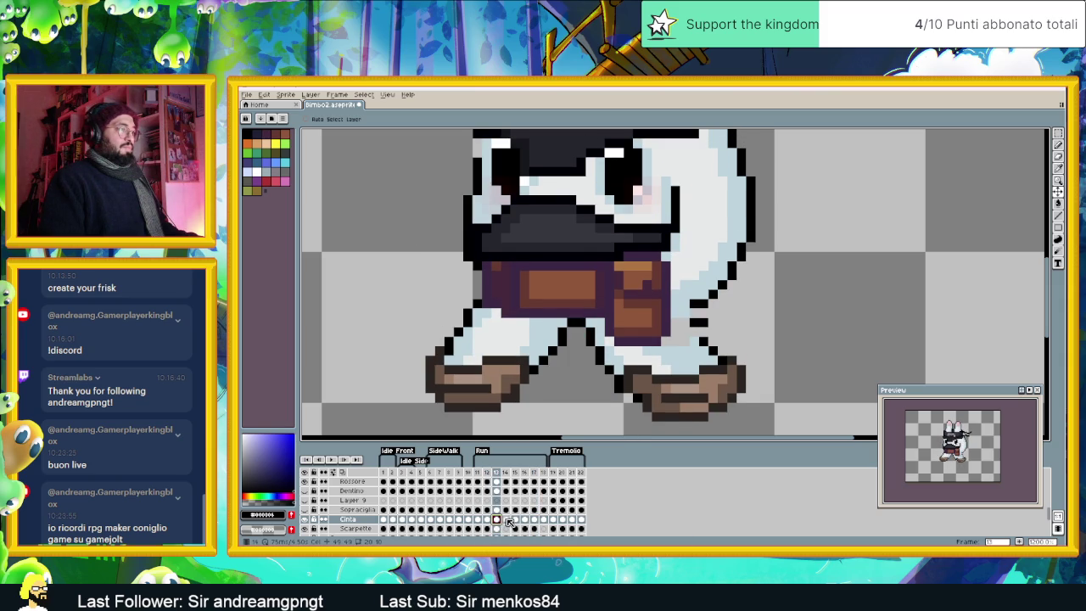
click(507, 519)
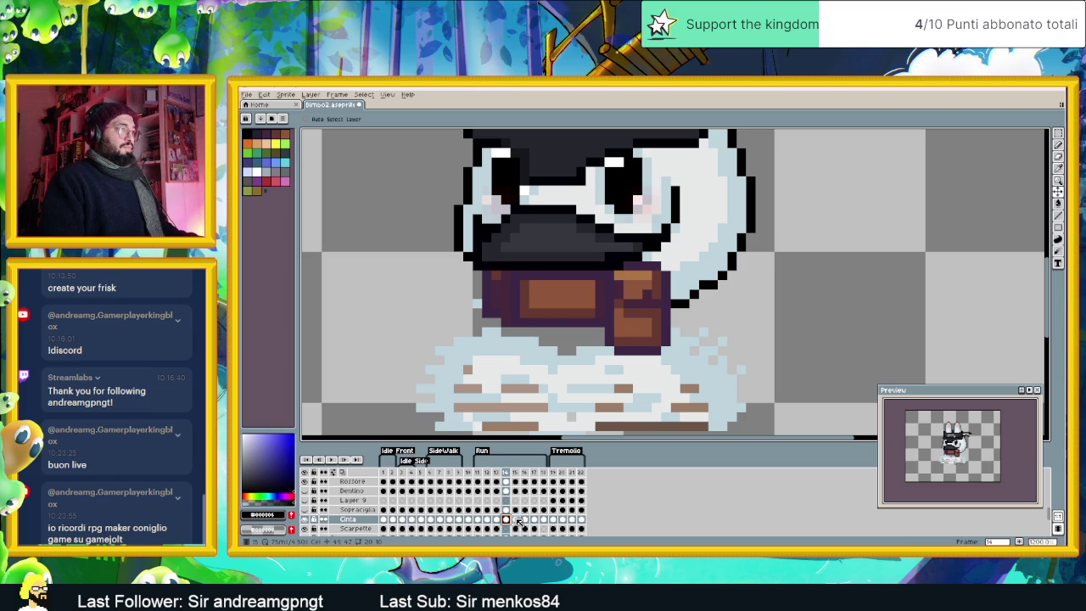
click(516, 519)
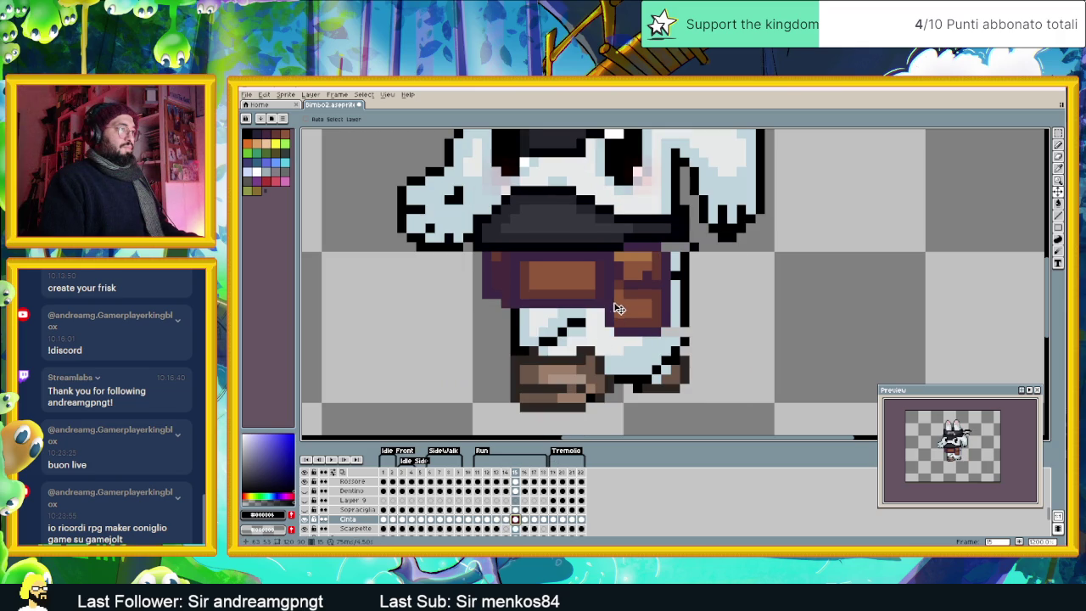
Step: Shift the belt one pixel right in frames 15, 16, 17 and 18
drag(624, 305, 634, 305)
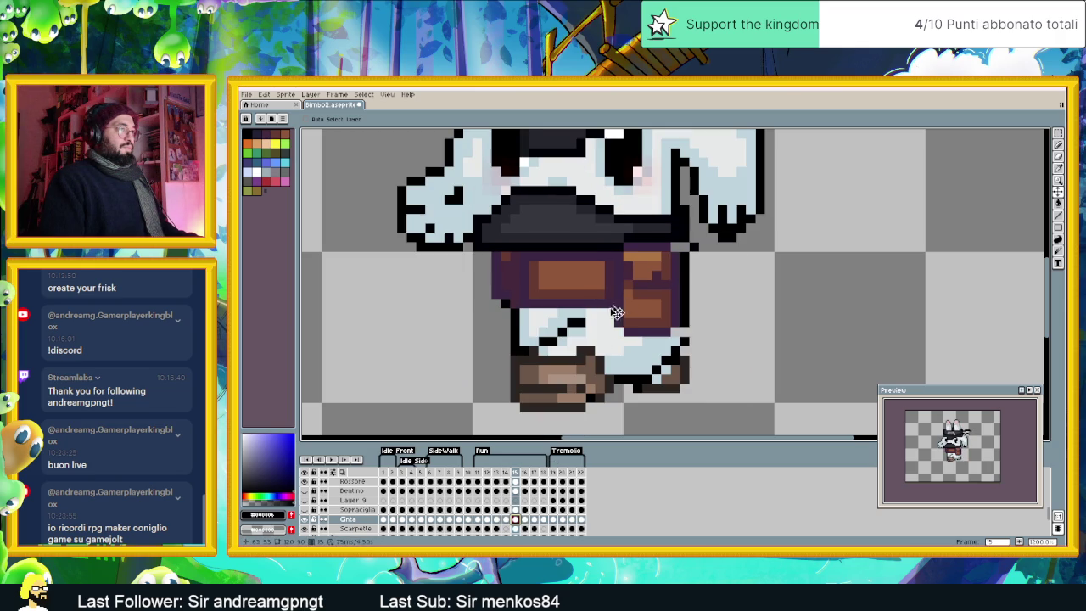
click(525, 519)
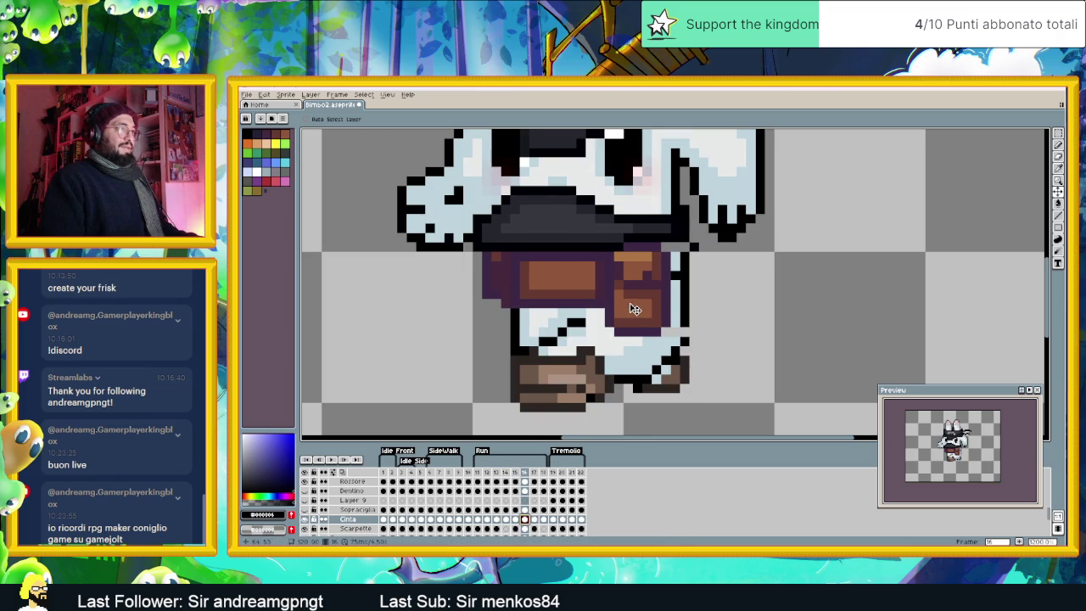
drag(629, 308, 639, 307)
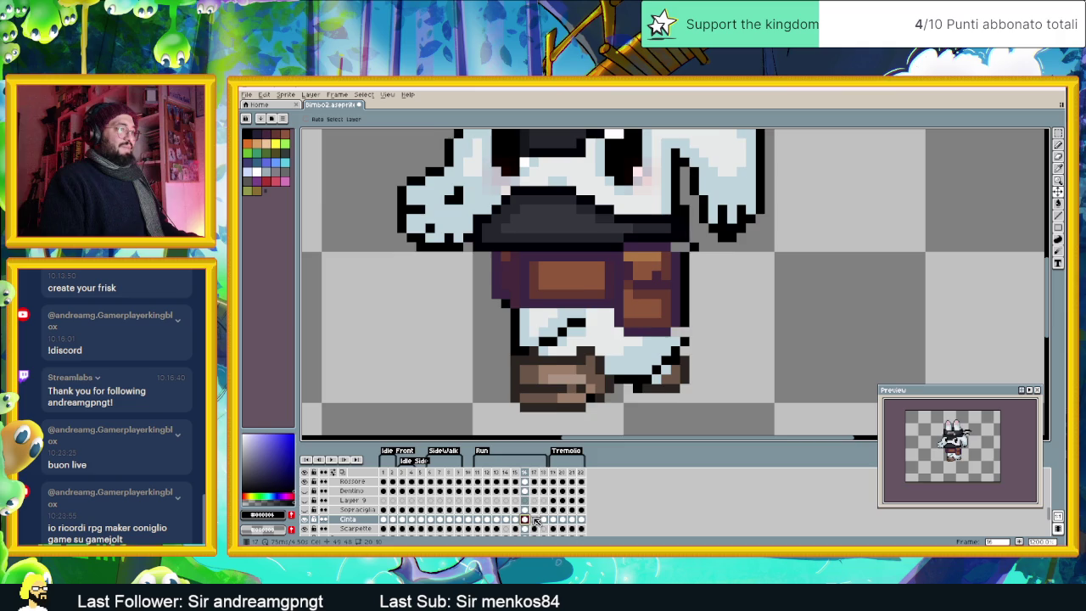
click(534, 519)
drag(642, 317, 651, 317)
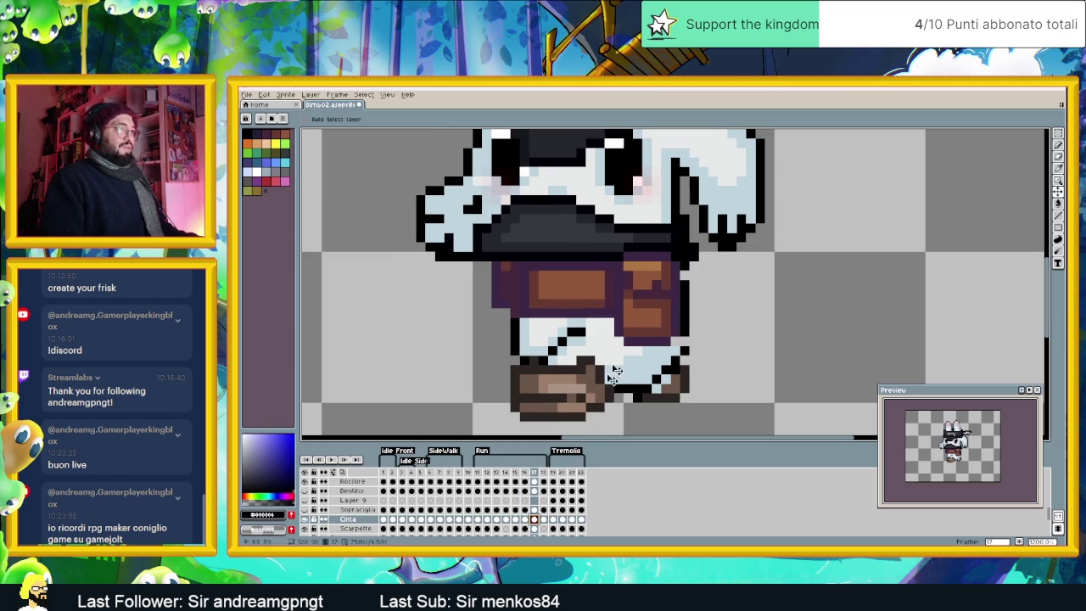
click(544, 519)
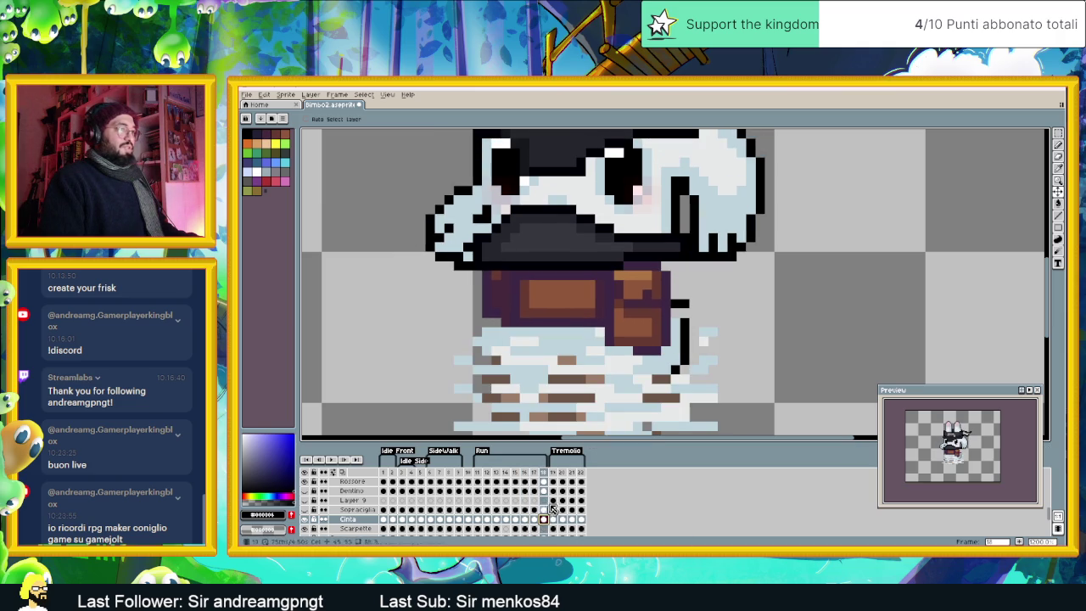
drag(650, 323, 656, 322)
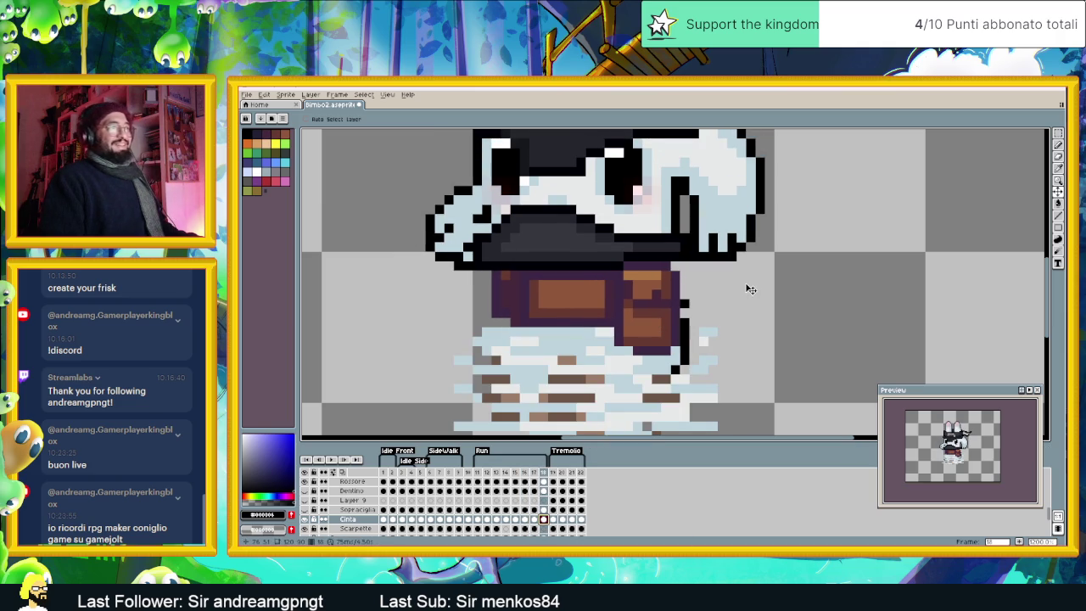
Step: Switch to the Rectangular Marquee, zoom out and select an earlier frame for playback
click(1058, 134)
scroll(837, 198, down, 2)
scroll(837, 198, down, 2)
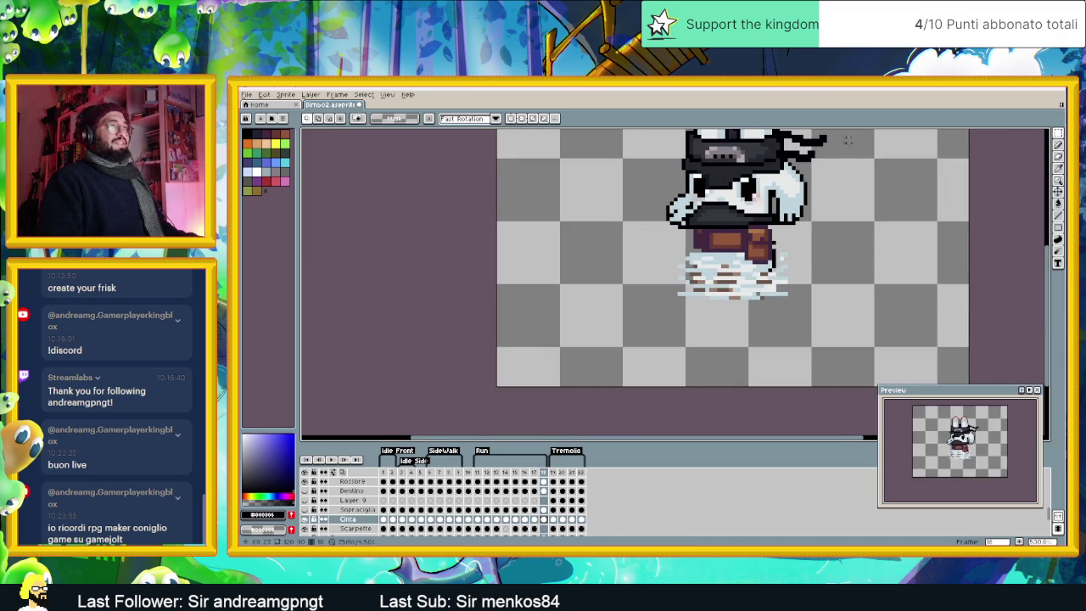
scroll(711, 265, up, 1)
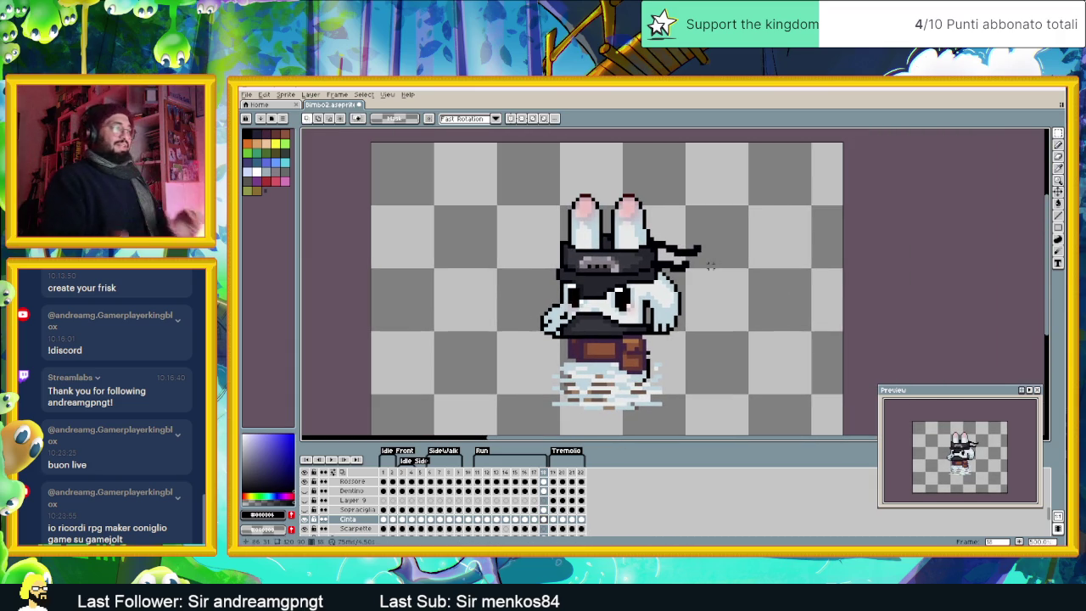
click(480, 474)
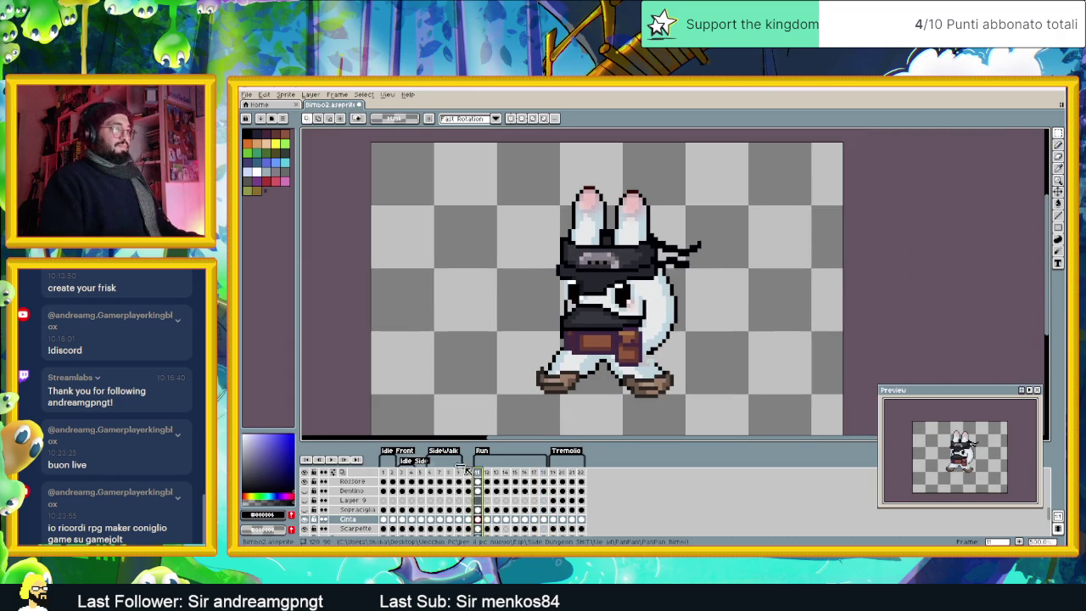
Step: Play and stop the animation, then zoom in on Cinta frame 11
click(357, 459)
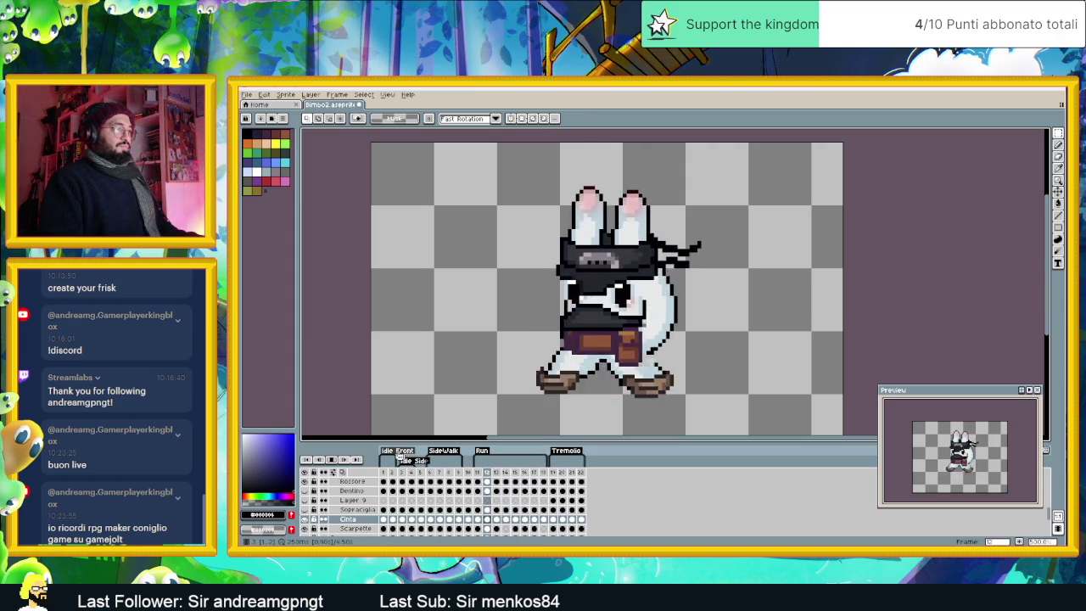
click(337, 459)
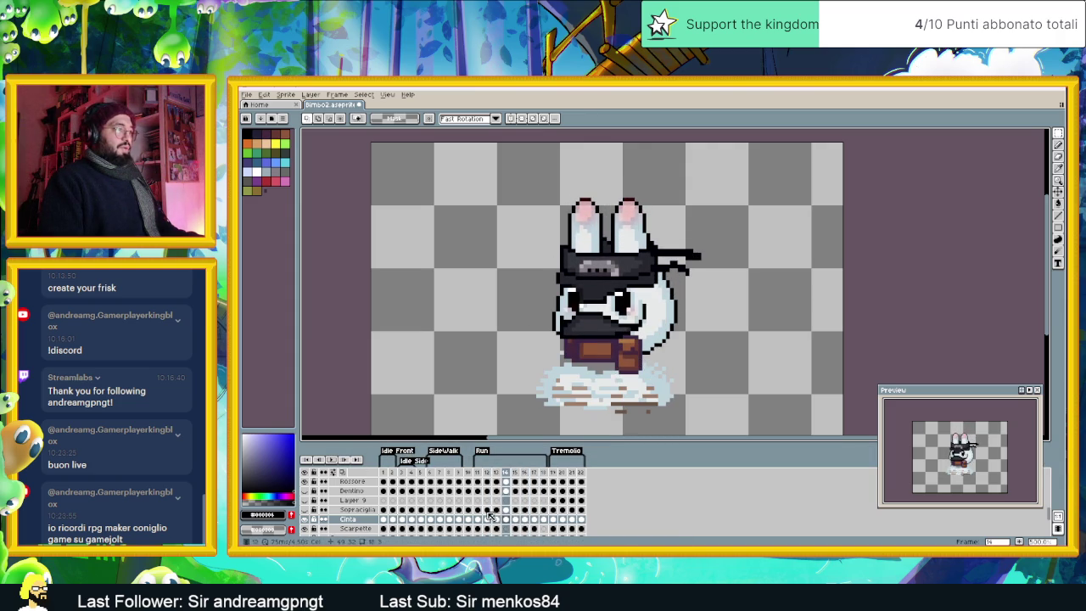
click(477, 519)
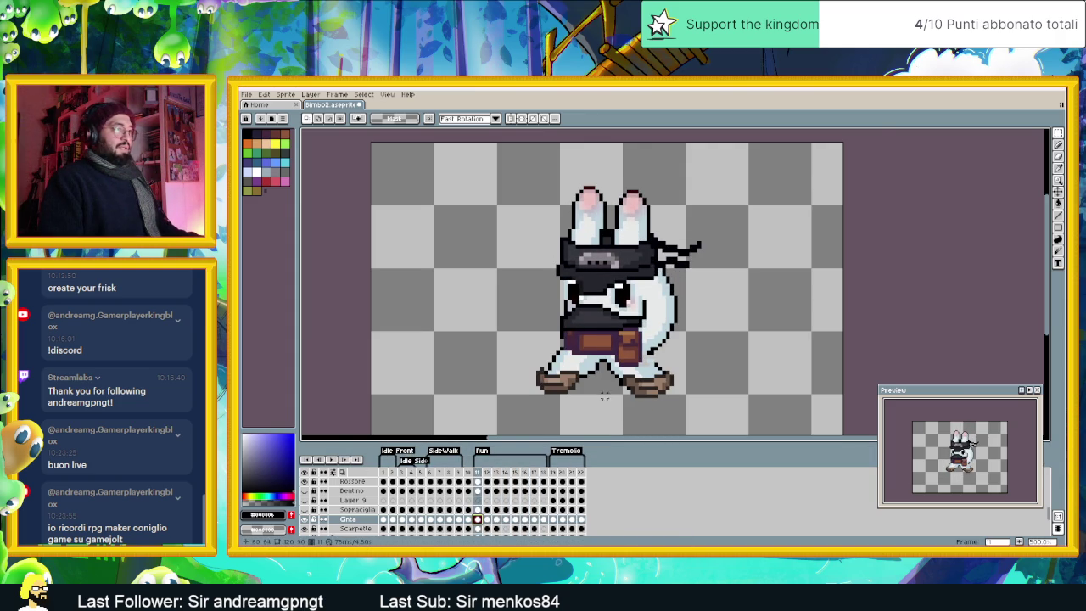
scroll(635, 352, up, 1)
scroll(634, 352, up, 1)
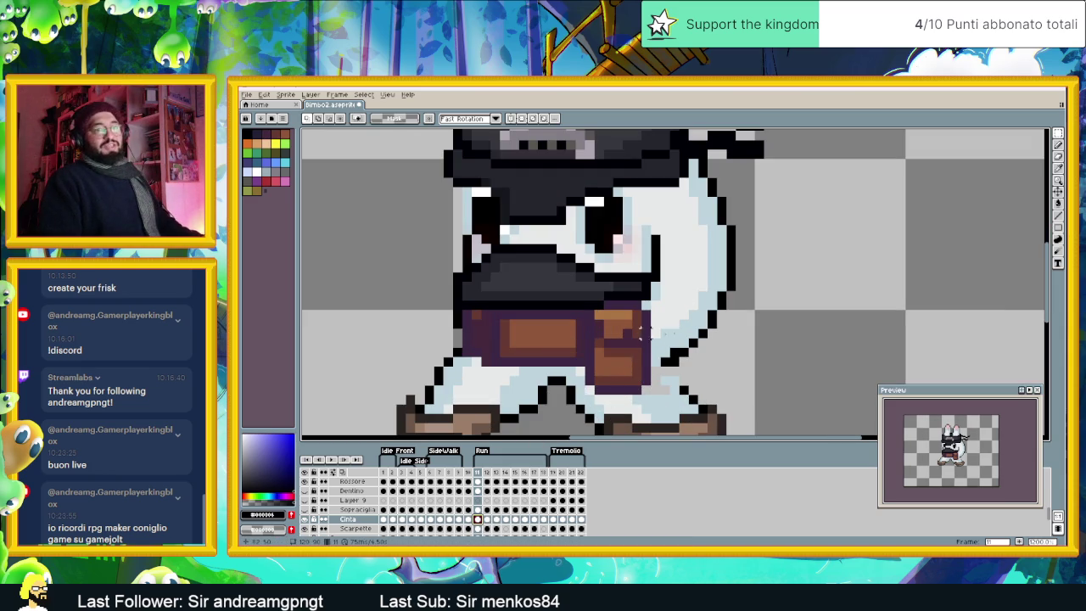
Step: Pencil a black arm outline over the belt in Cinta frame 12, then sample the pale fur colour
click(1058, 144)
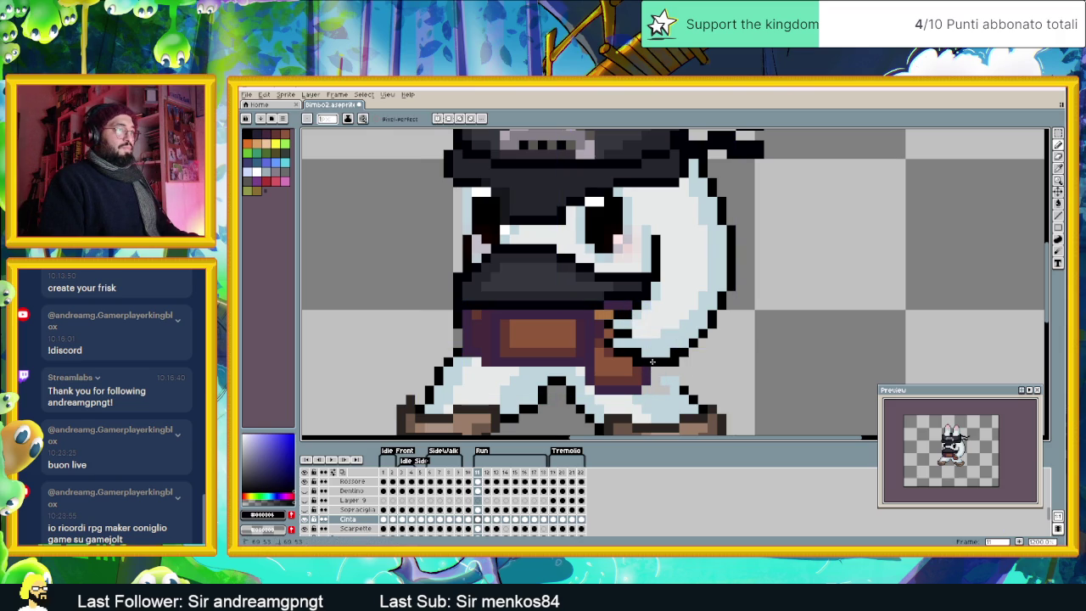
click(488, 519)
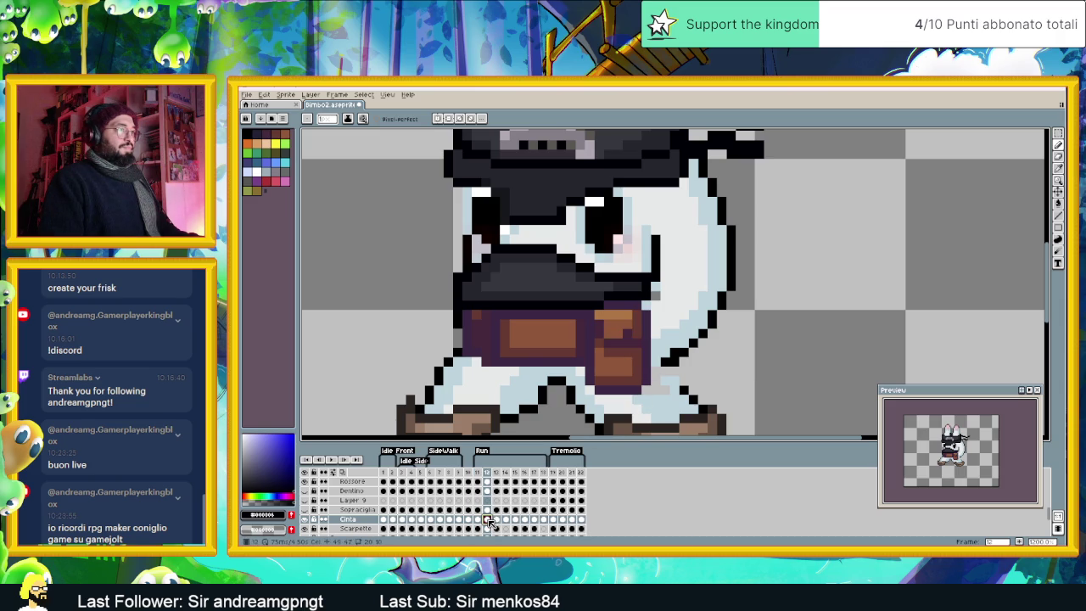
drag(642, 363, 661, 362)
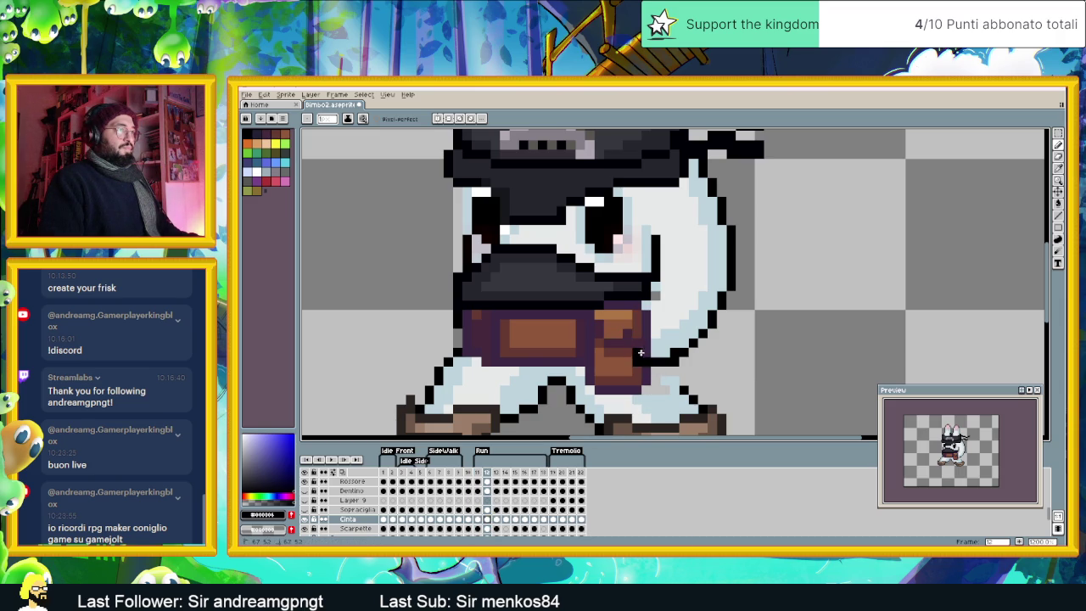
click(629, 353)
key(ctrl+z)
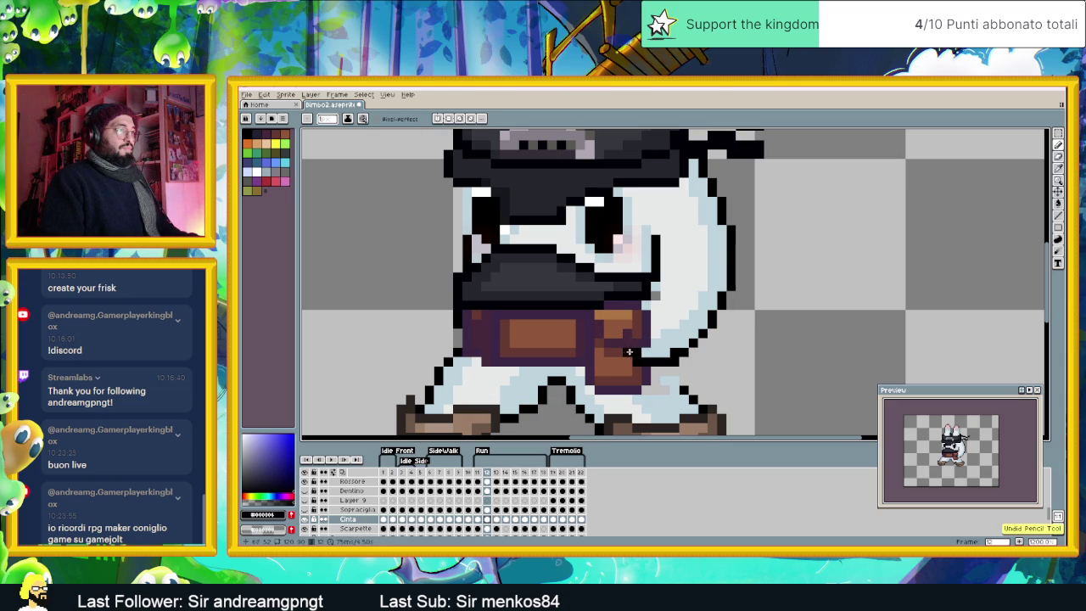
click(608, 343)
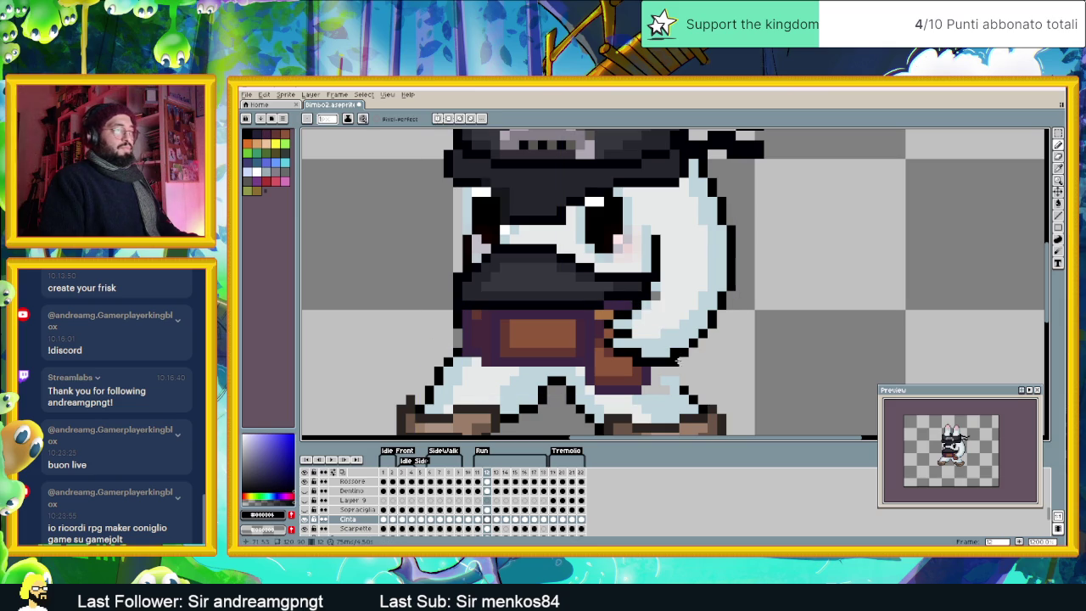
alt+click(664, 296)
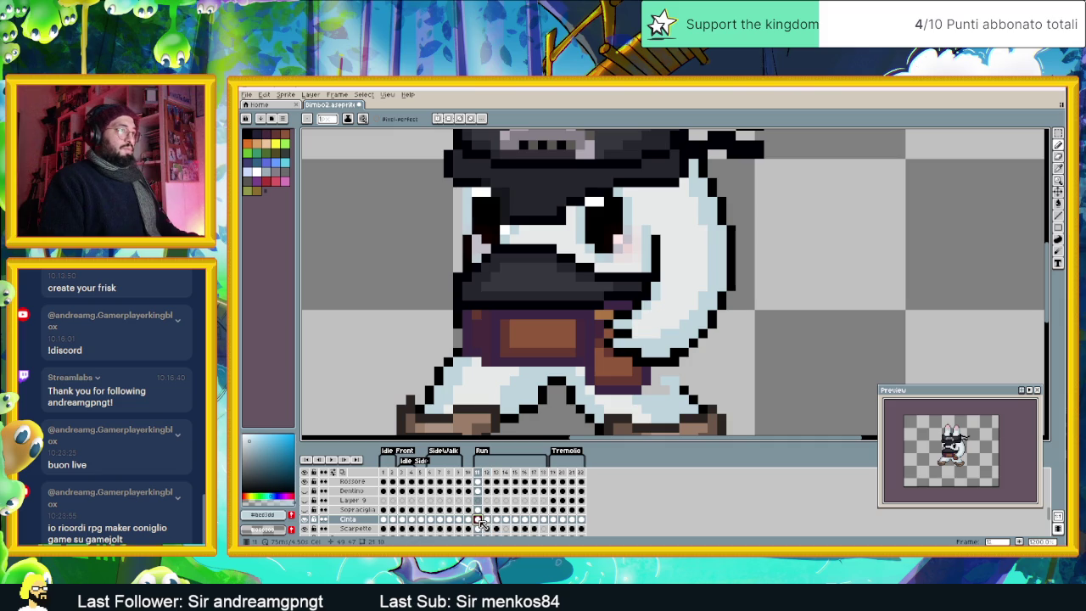
Step: In frame 13, paint black and light-blue outline pixels on the body's right edge
click(487, 519)
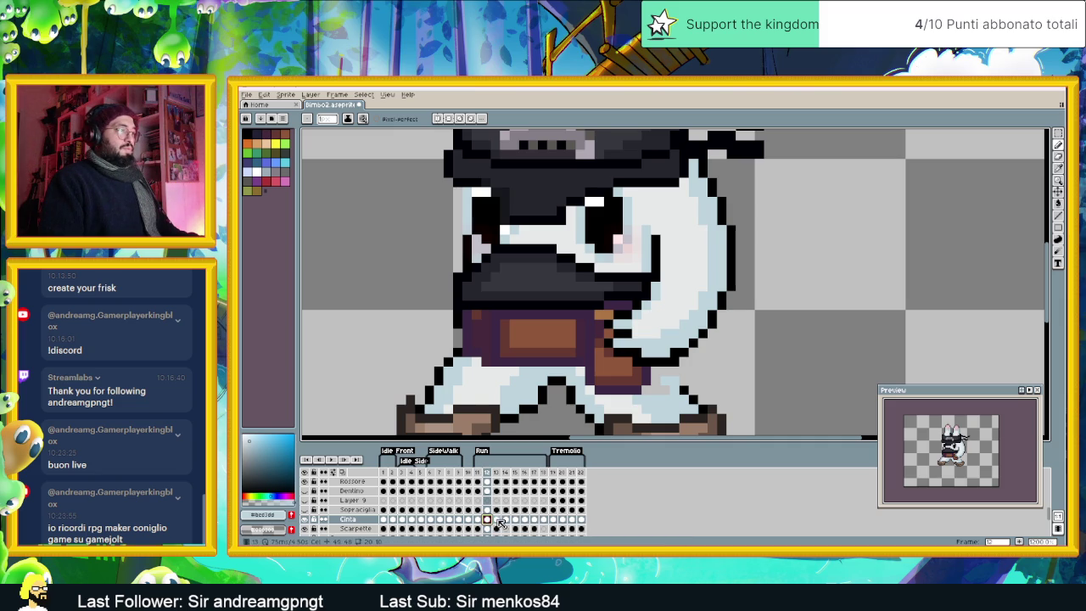
click(497, 519)
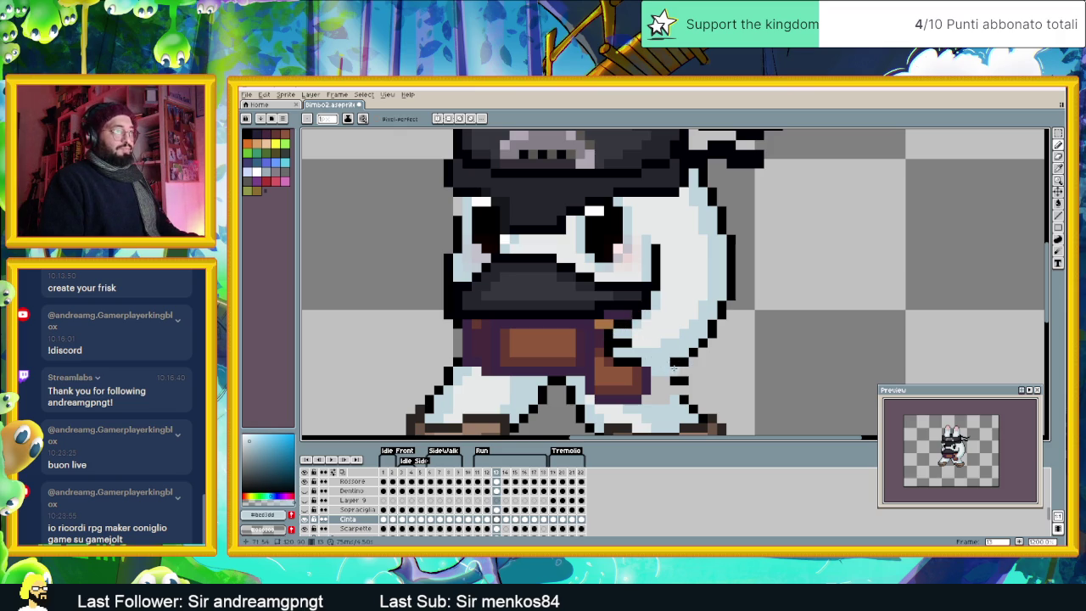
alt+click(682, 361)
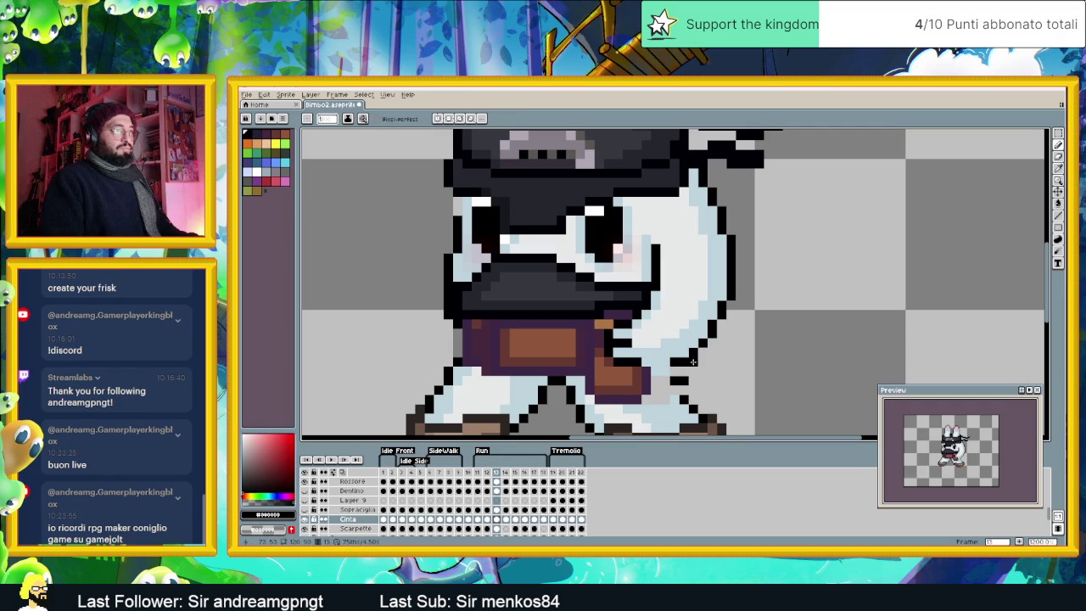
click(703, 352)
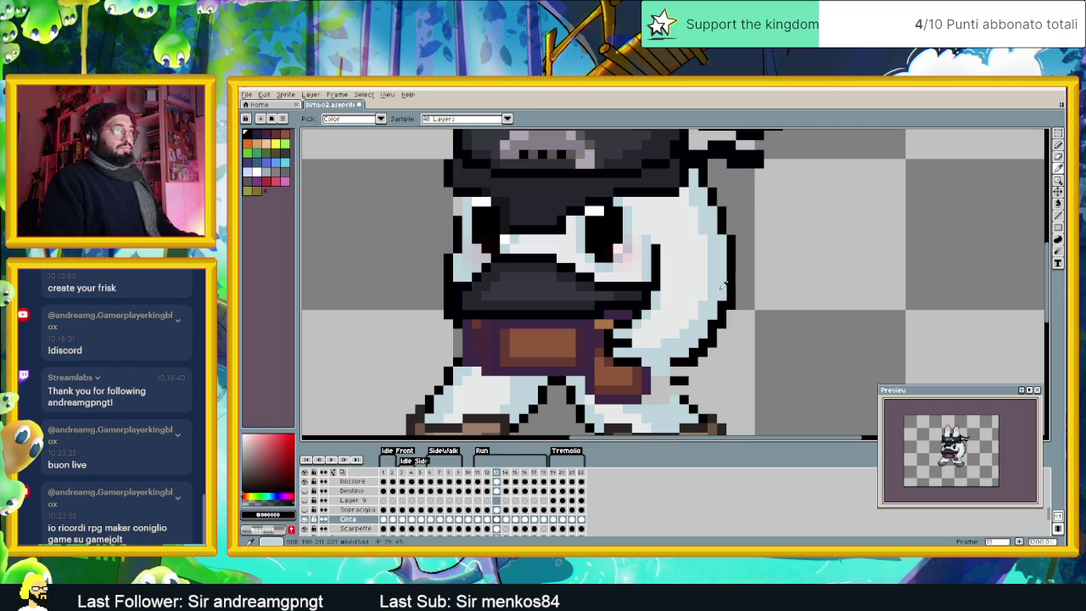
alt+click(721, 304)
click(703, 341)
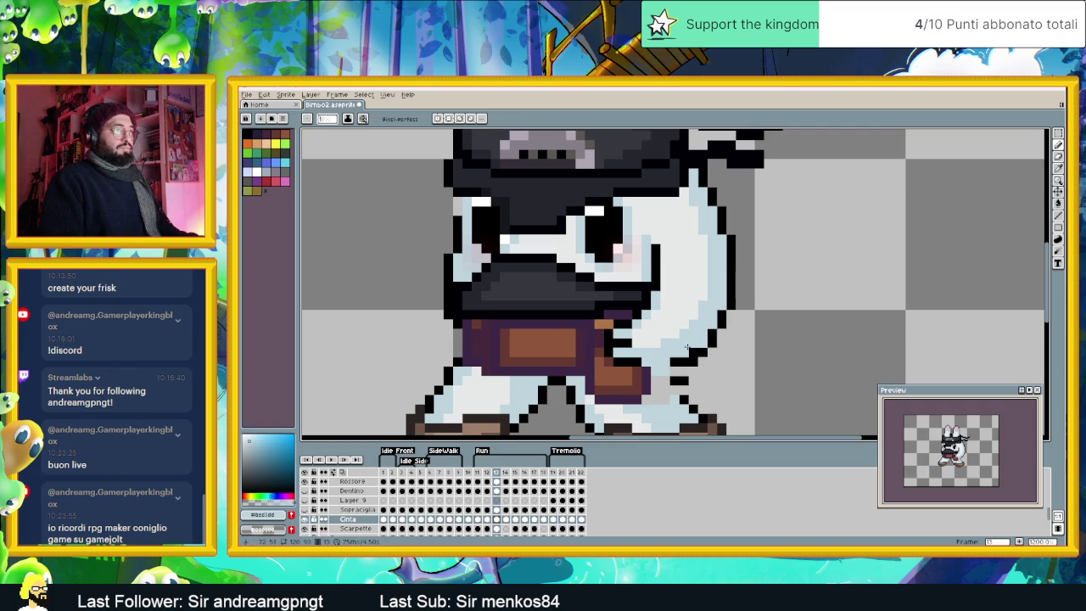
Step: Sample black and light blue along the right edge, then revisit run frames 12 and 13
alt+click(731, 238)
alt+click(719, 247)
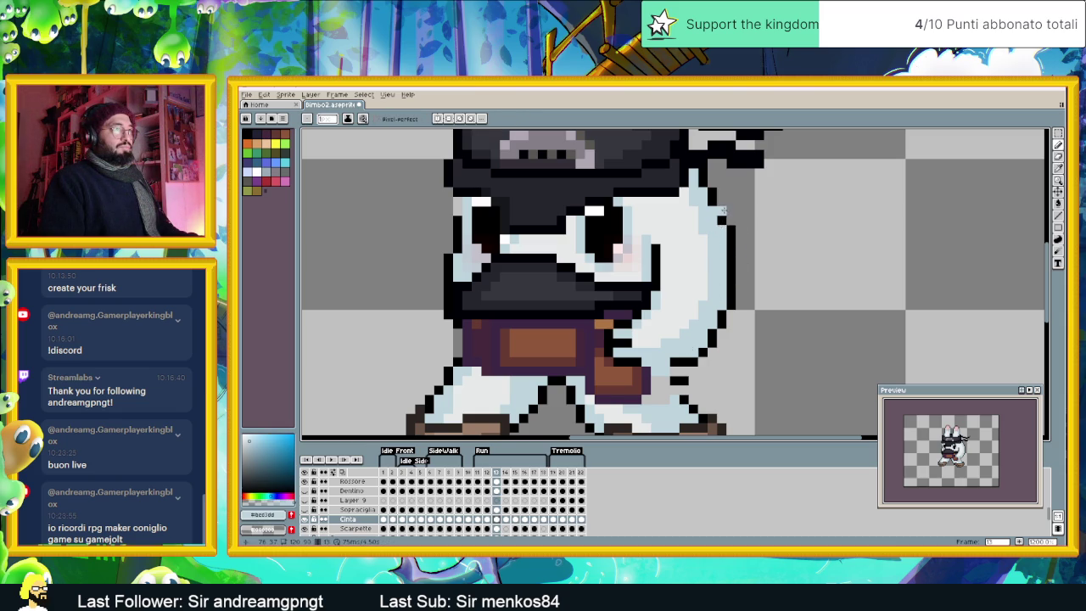
alt+click(716, 217)
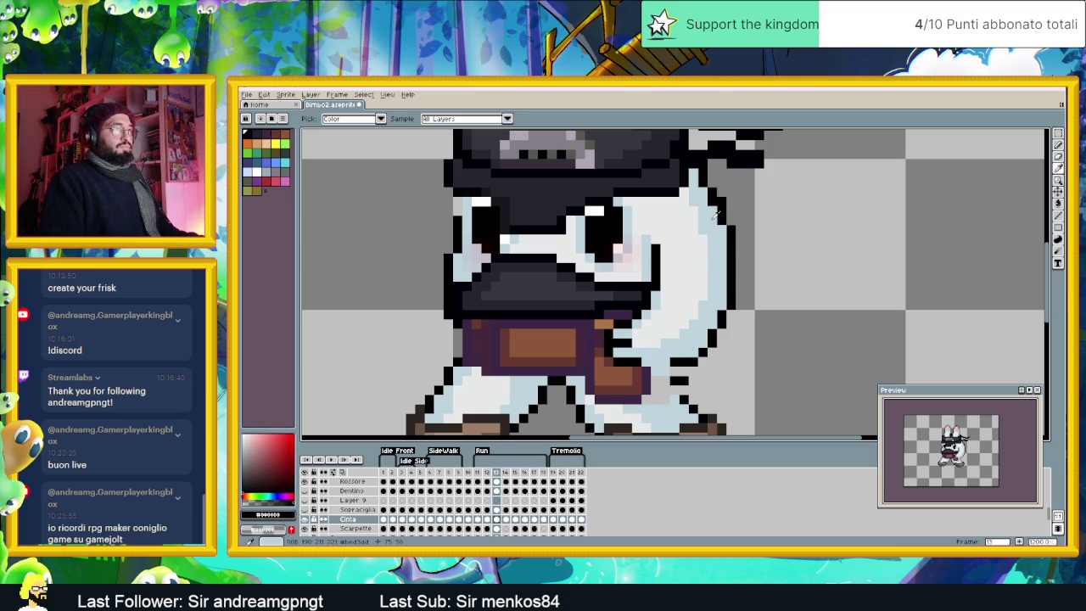
alt+click(715, 223)
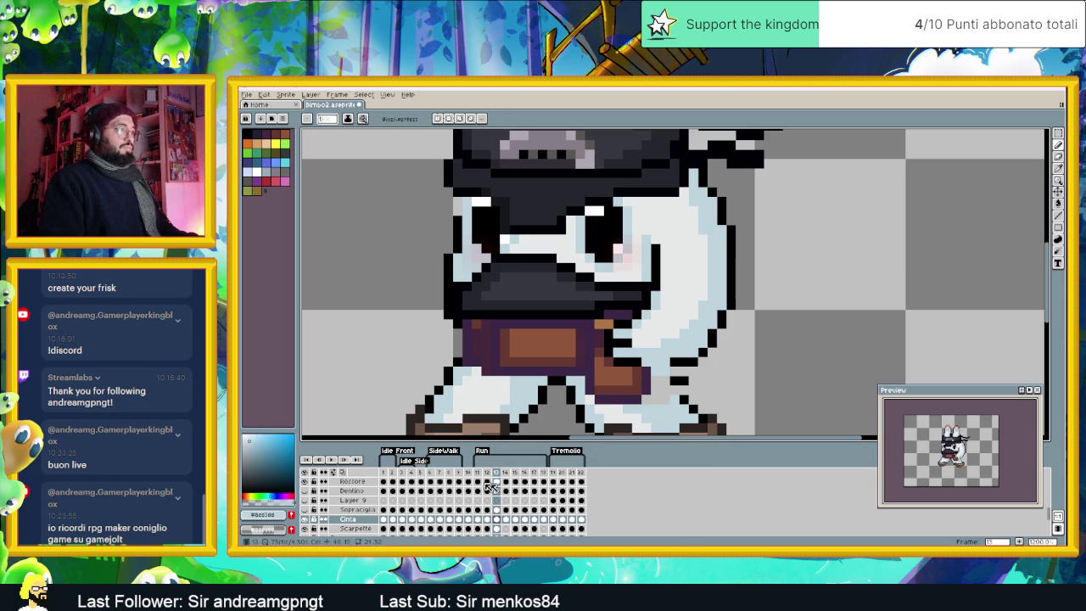
click(486, 475)
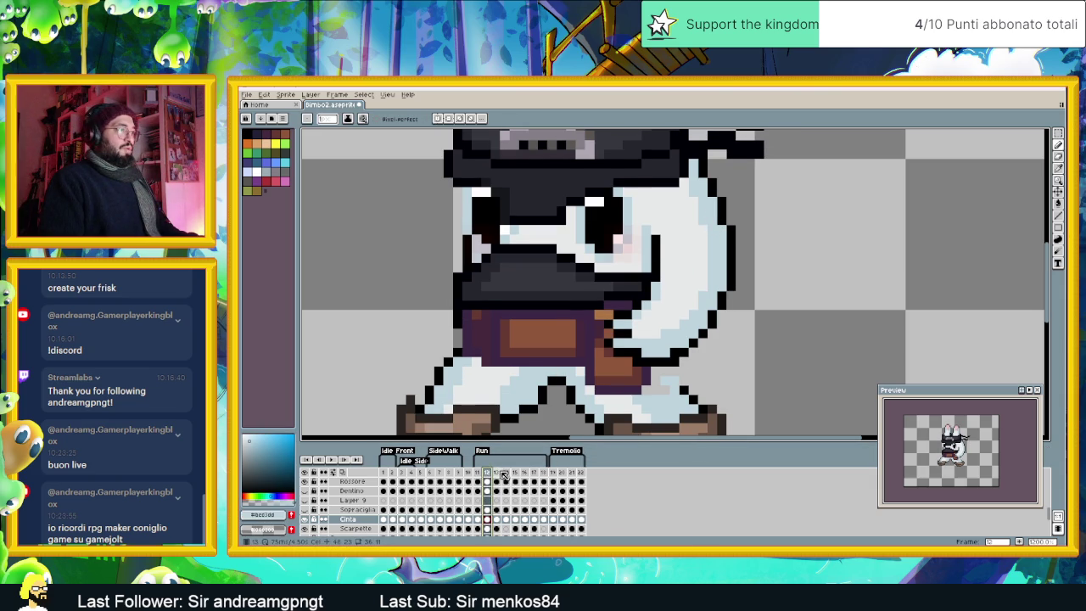
click(500, 475)
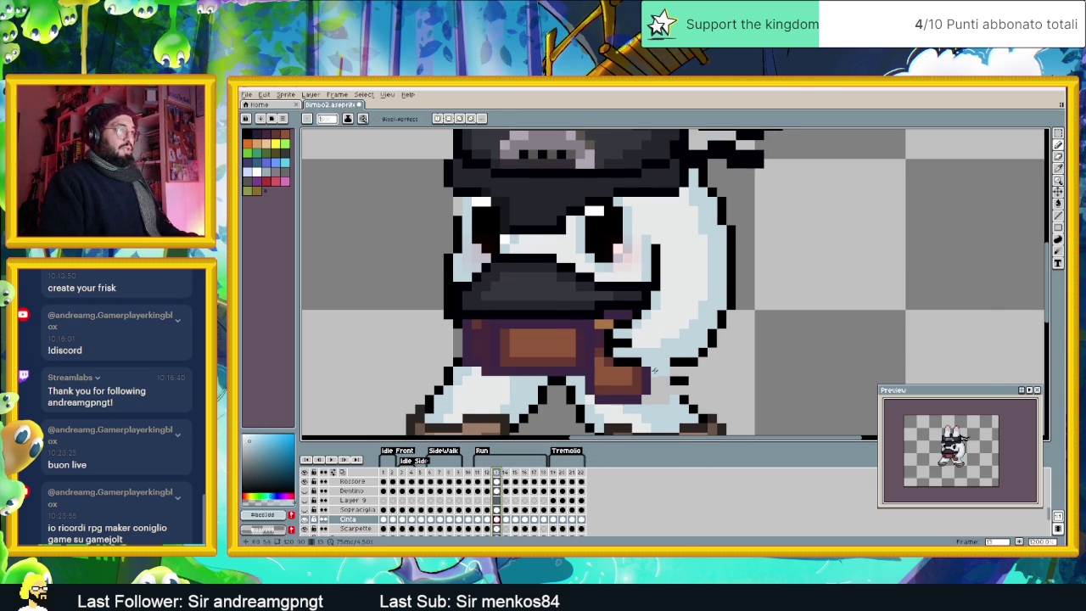
scroll(636, 380, up, 1)
alt+click(628, 359)
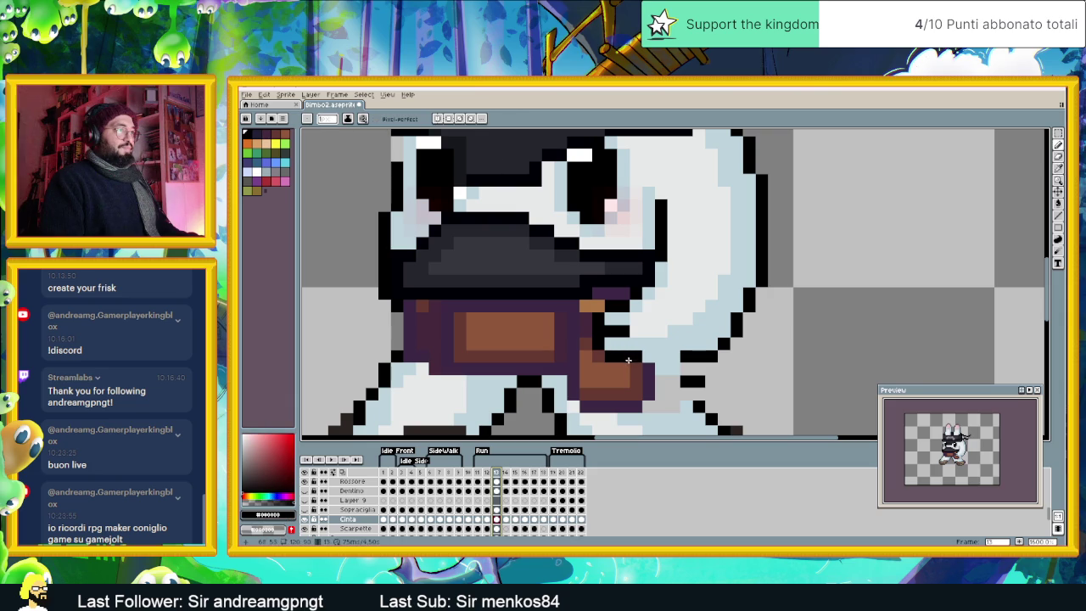
Step: In frame 13, extend the black outline rows under the arm and fill light blue along its edge
click(641, 365)
key(ctrl+z)
drag(643, 356, 669, 358)
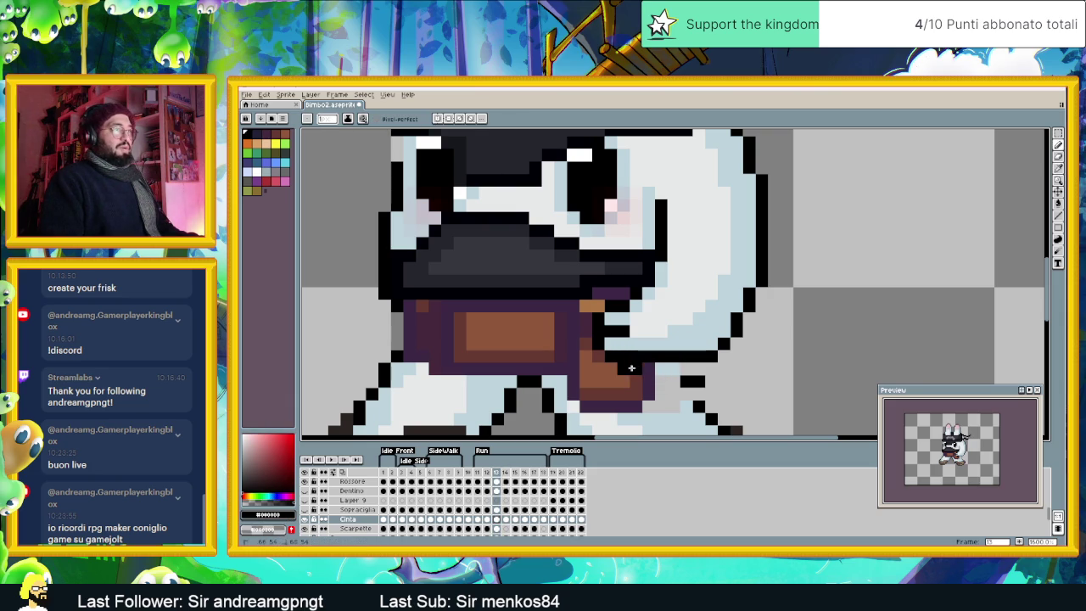
mouse_move(651, 366)
mouse_down()
mouse_move(699, 368)
mouse_move(638, 356)
mouse_up()
alt+click(699, 343)
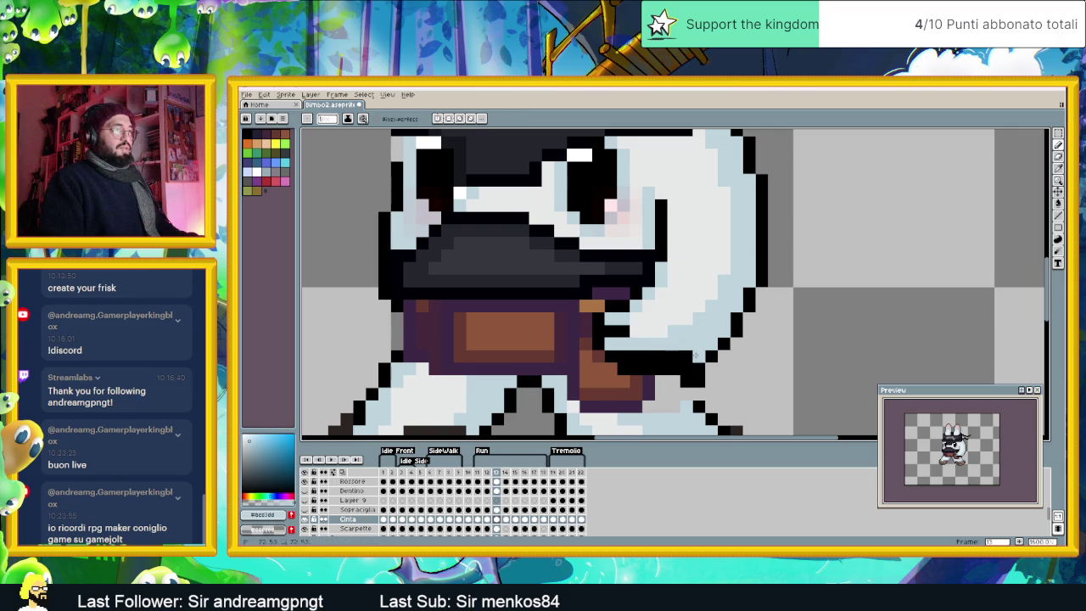
Step: Add black outline pixels beside the arm and recolour one outline pixel light blue
alt+click(611, 355)
click(613, 362)
drag(608, 345, 623, 343)
alt+click(636, 322)
click(613, 330)
alt+click(622, 315)
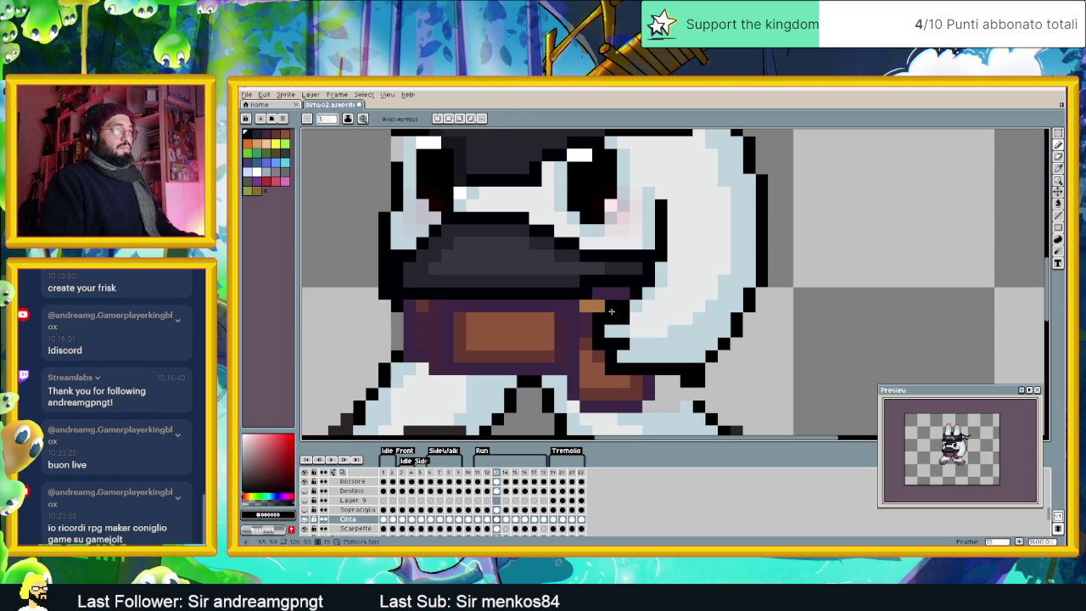
Step: Touch up the belt tip with dark purple, orange-brown and brown pixels, then return to frame 12
alt+click(612, 295)
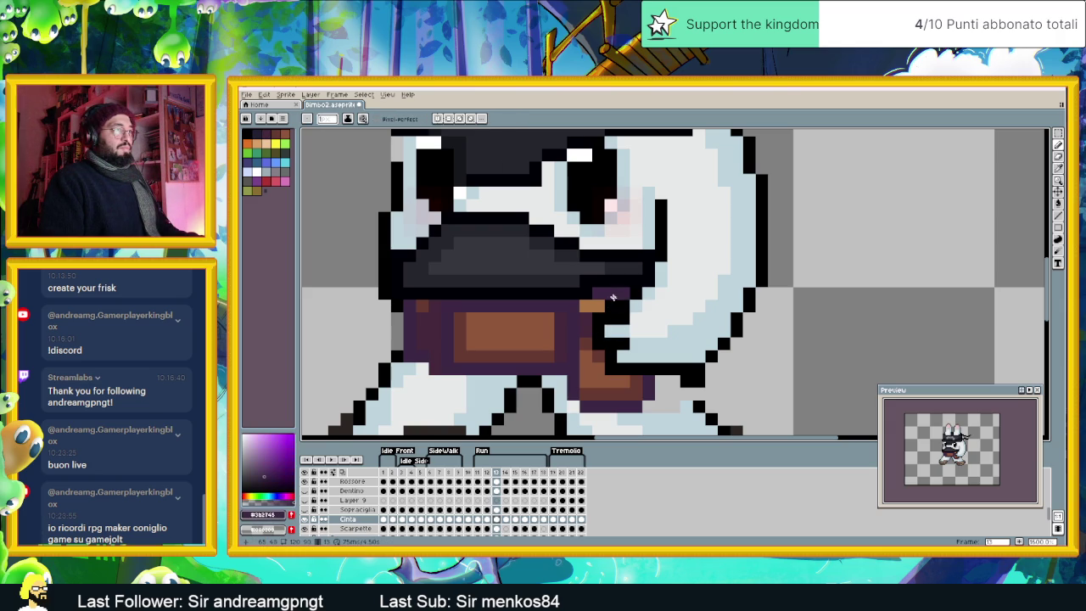
alt+click(604, 305)
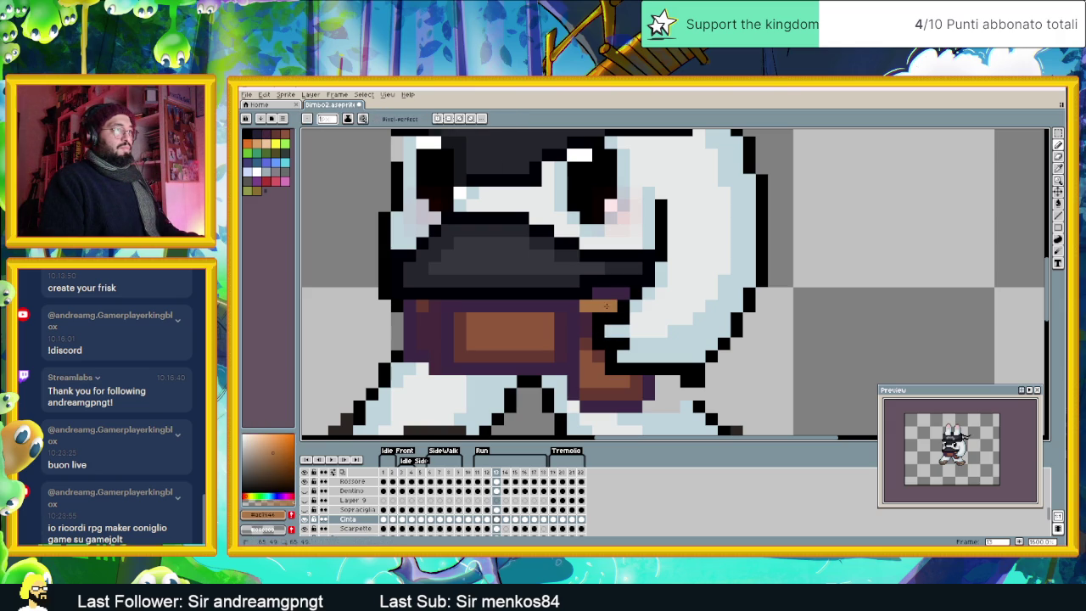
click(624, 305)
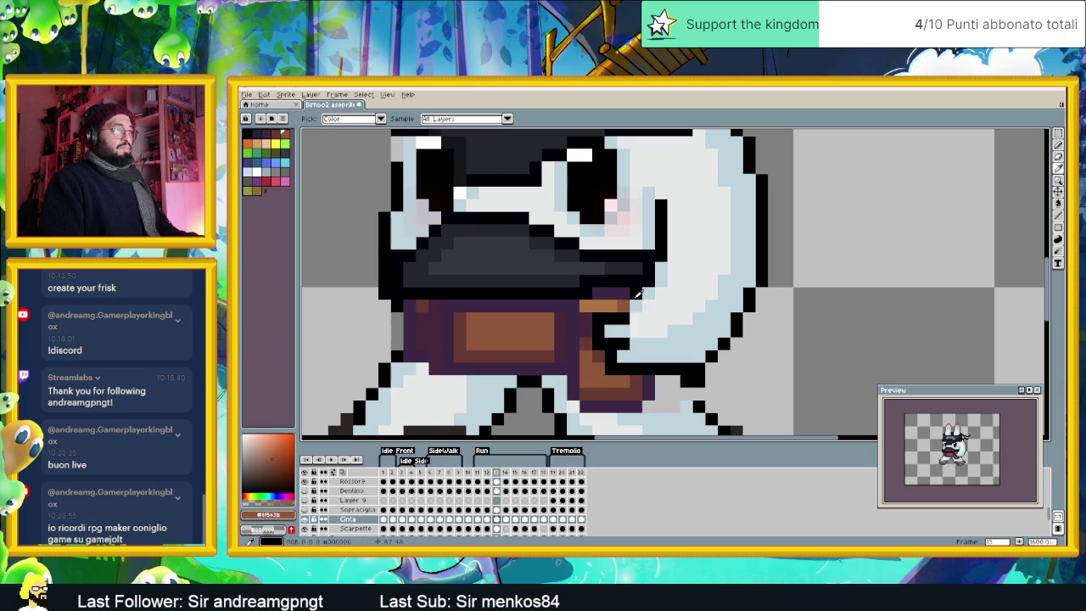
alt+click(625, 307)
alt+click(624, 322)
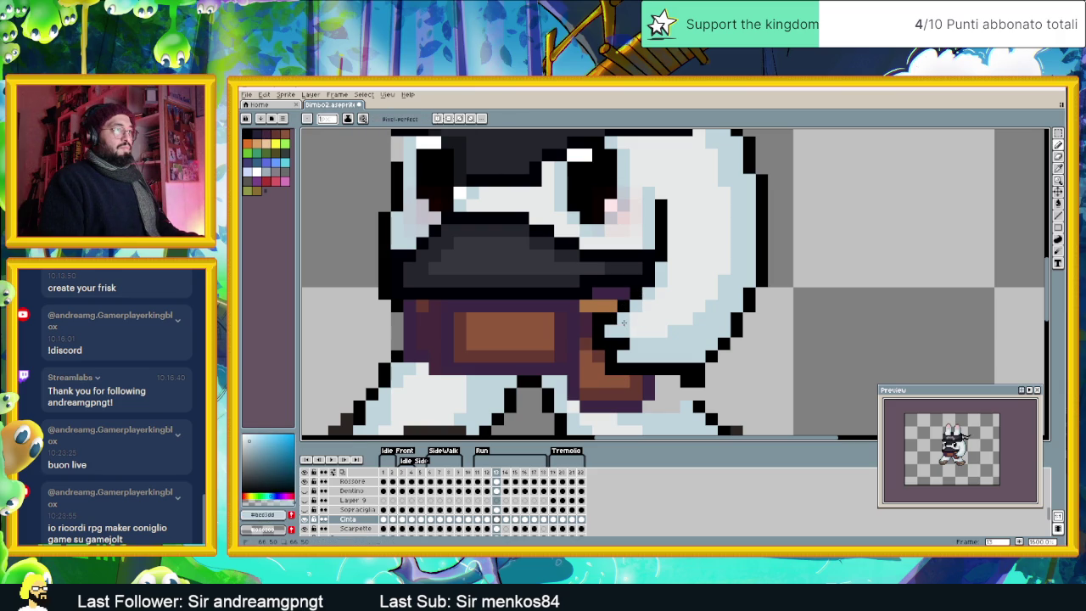
alt+click(590, 338)
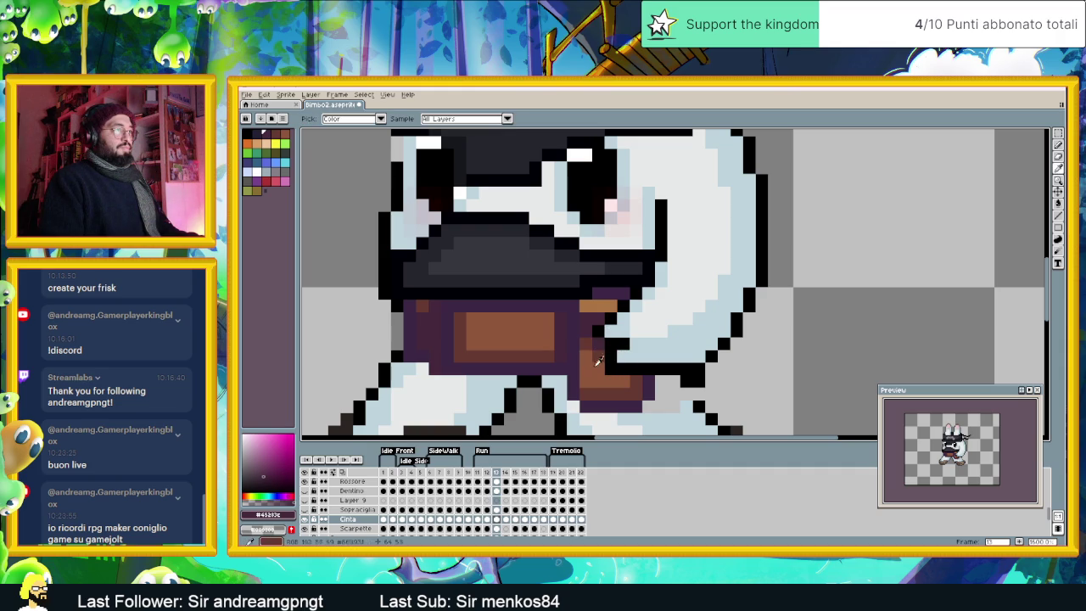
alt+click(603, 353)
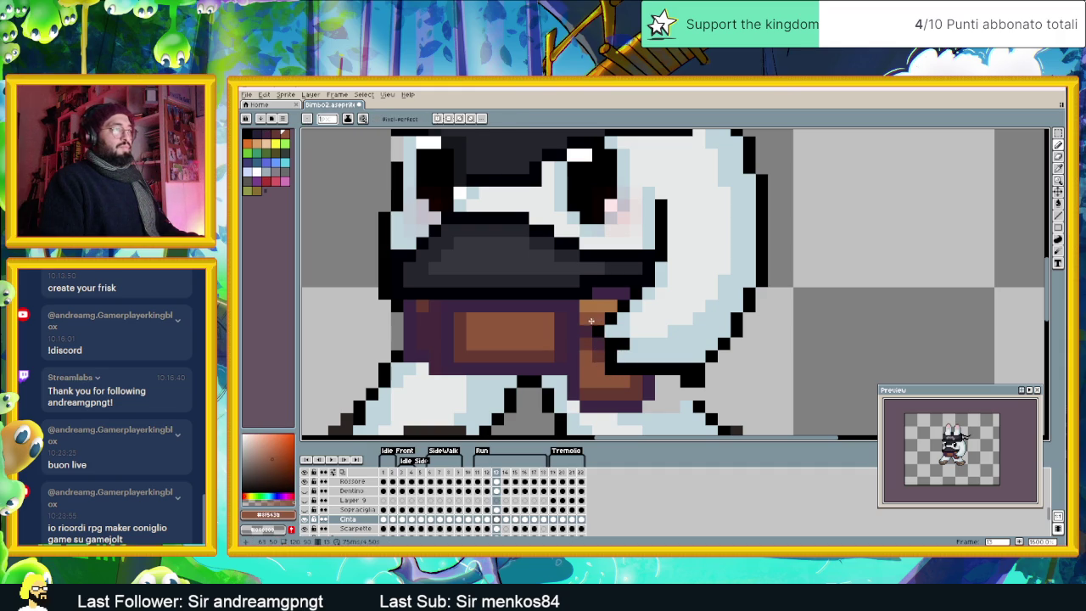
scroll(614, 359, down, 2)
key(Left)
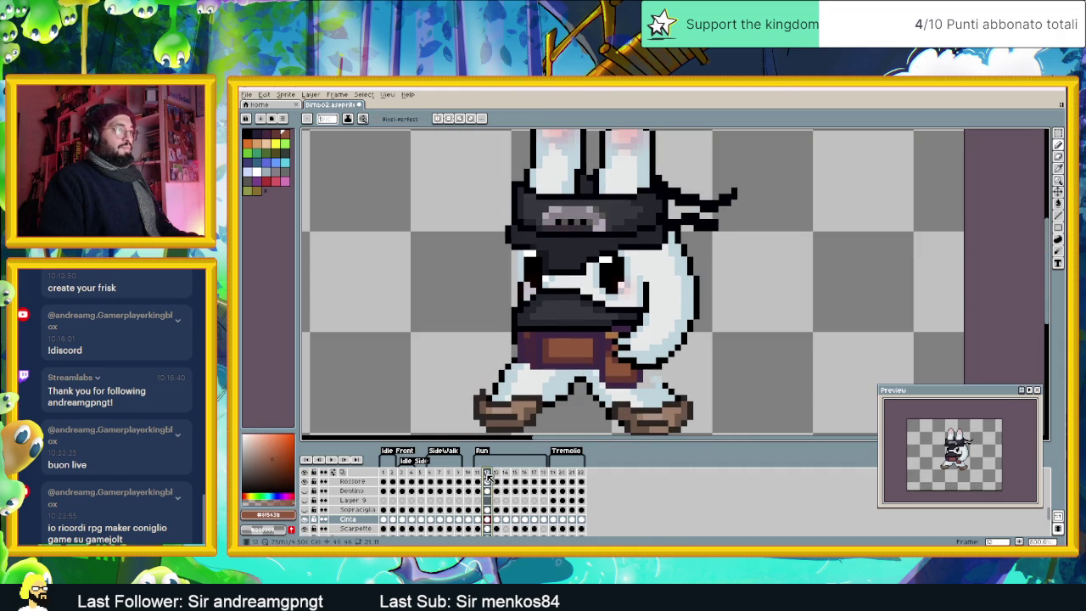
Step: Compare run frames 12 and 13 and sample a colour from beside the belt
click(499, 475)
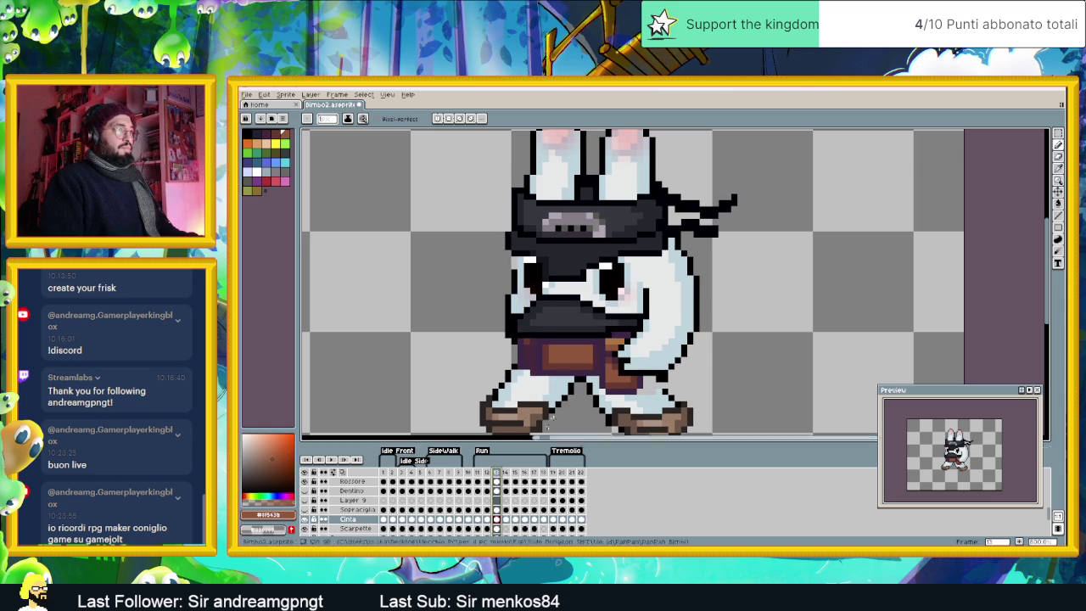
scroll(614, 345, up, 1)
scroll(614, 344, up, 1)
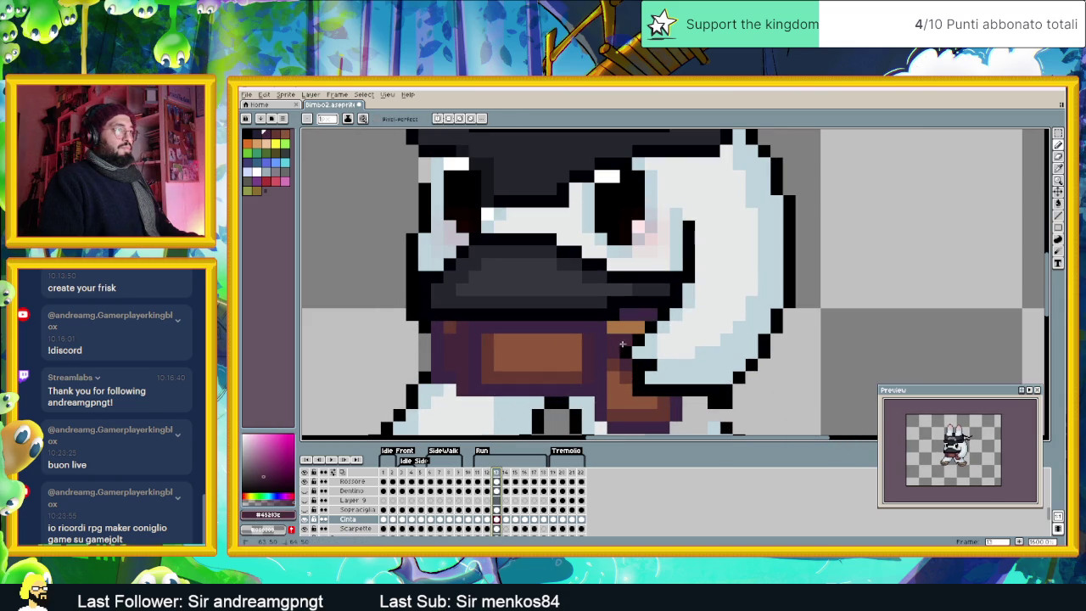
key(Left)
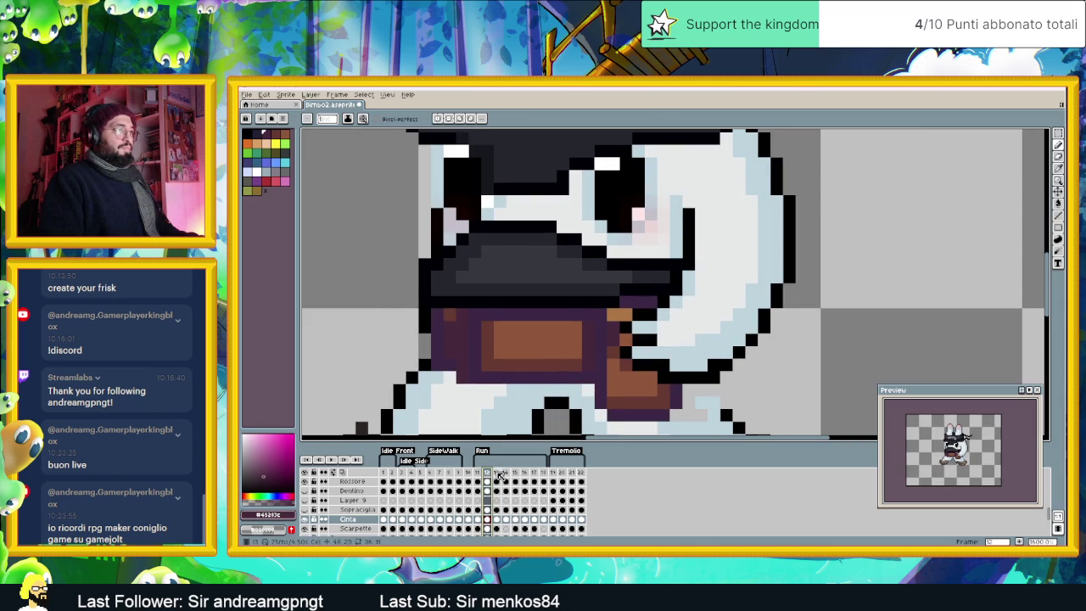
click(498, 475)
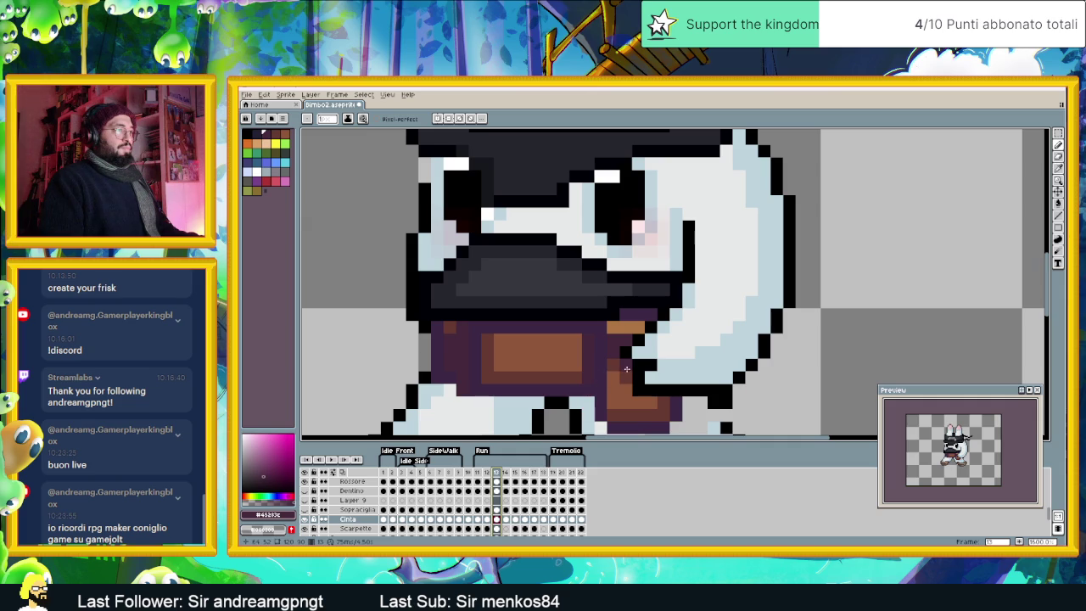
key(Right)
key(Right)
key(Right)
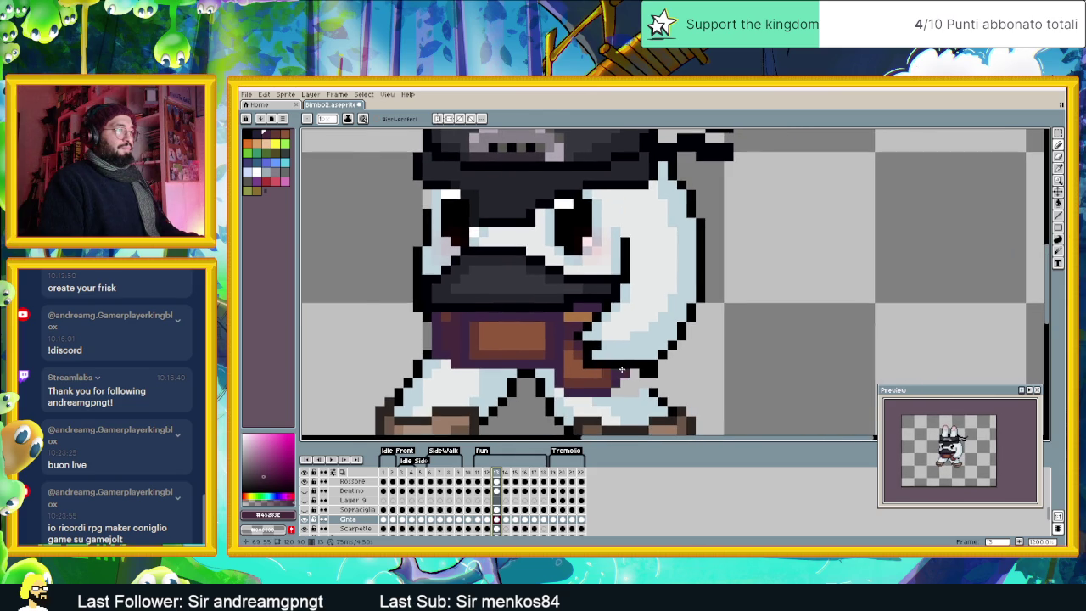
scroll(617, 370, up, 1)
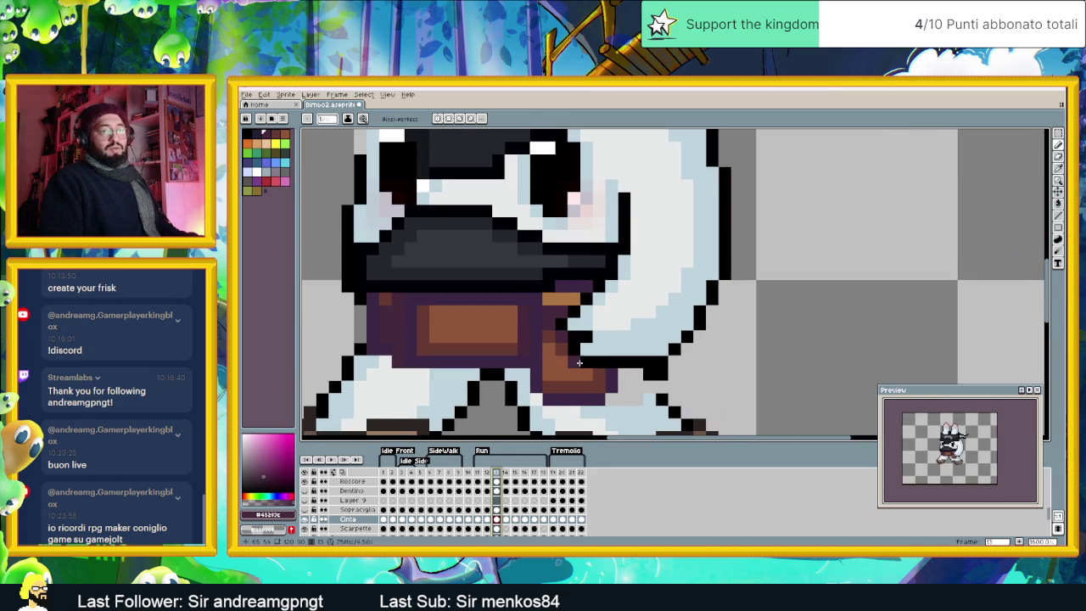
key(i)
click(602, 369)
key(b)
scroll(685, 383, down, 2)
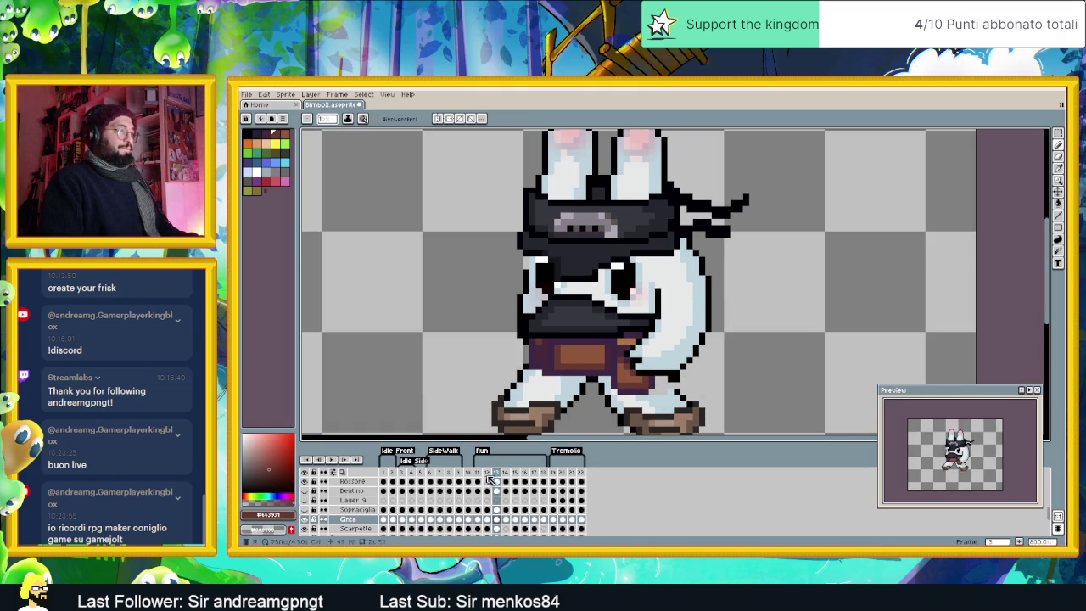
Step: Fill a gap in the black outline beside the belt in frame 11, then step through frames 12 and 13
click(488, 472)
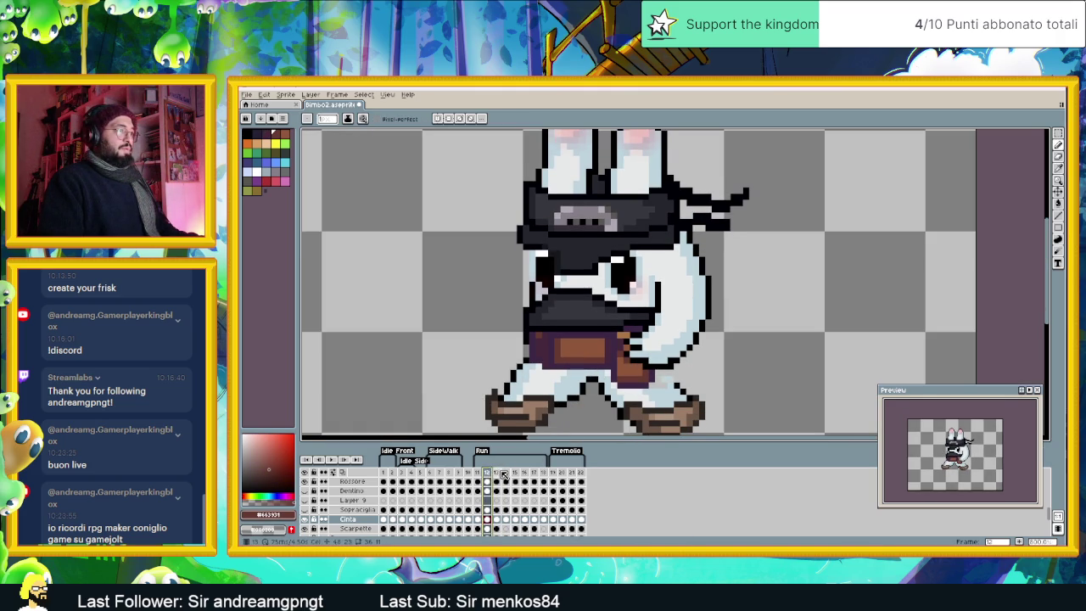
click(501, 472)
scroll(649, 378, up, 1)
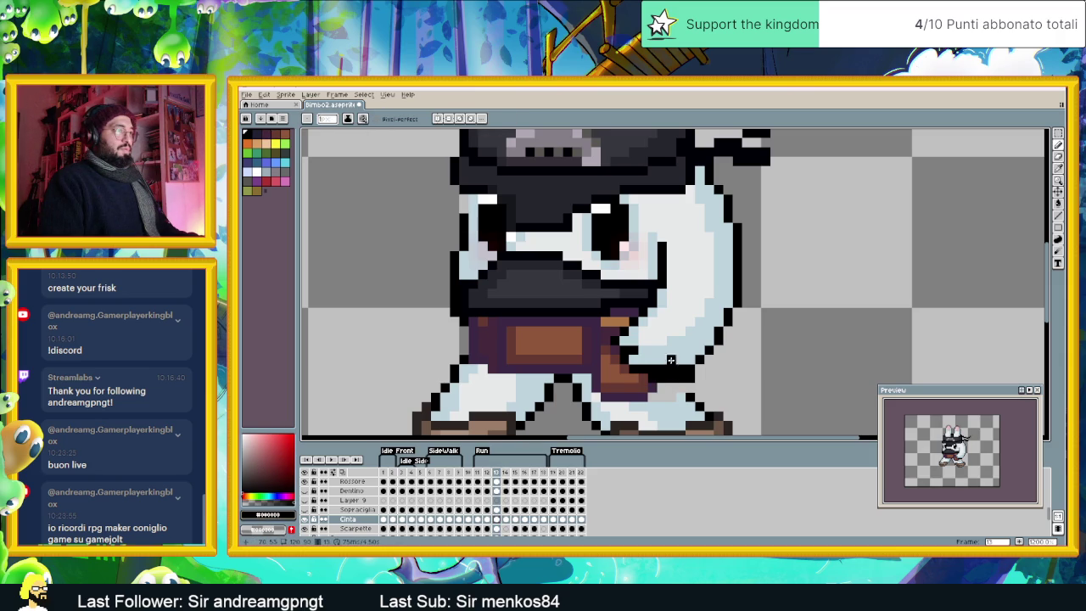
alt+click(672, 361)
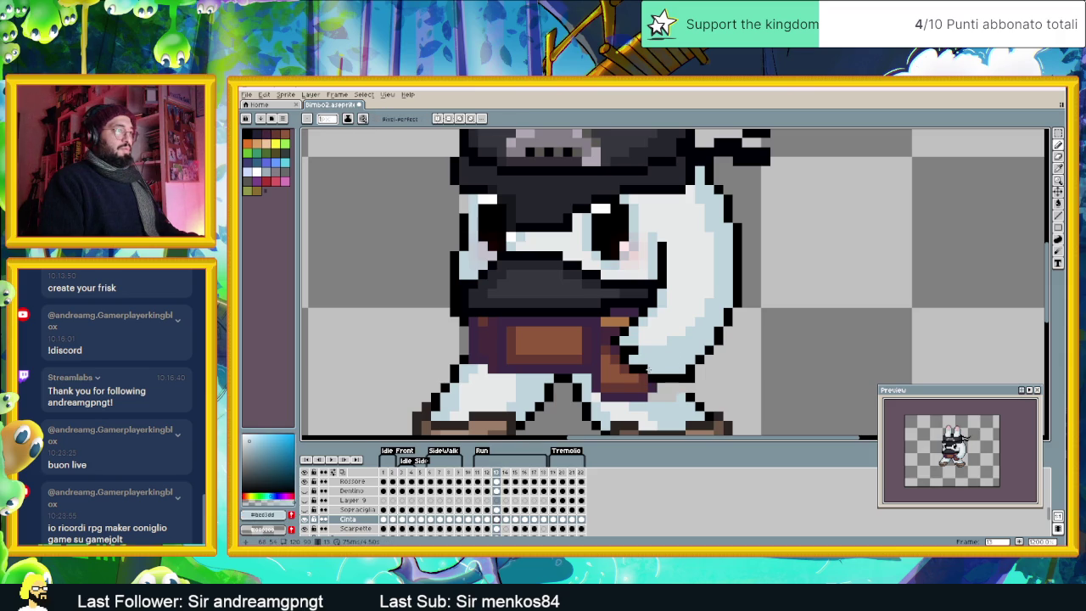
scroll(651, 393, down, 1)
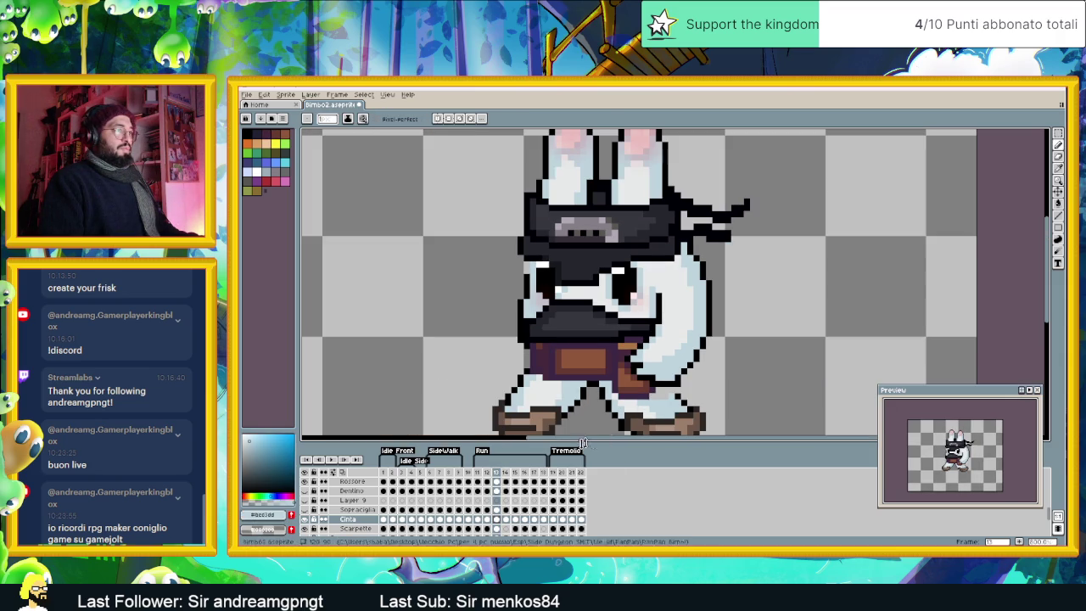
click(485, 472)
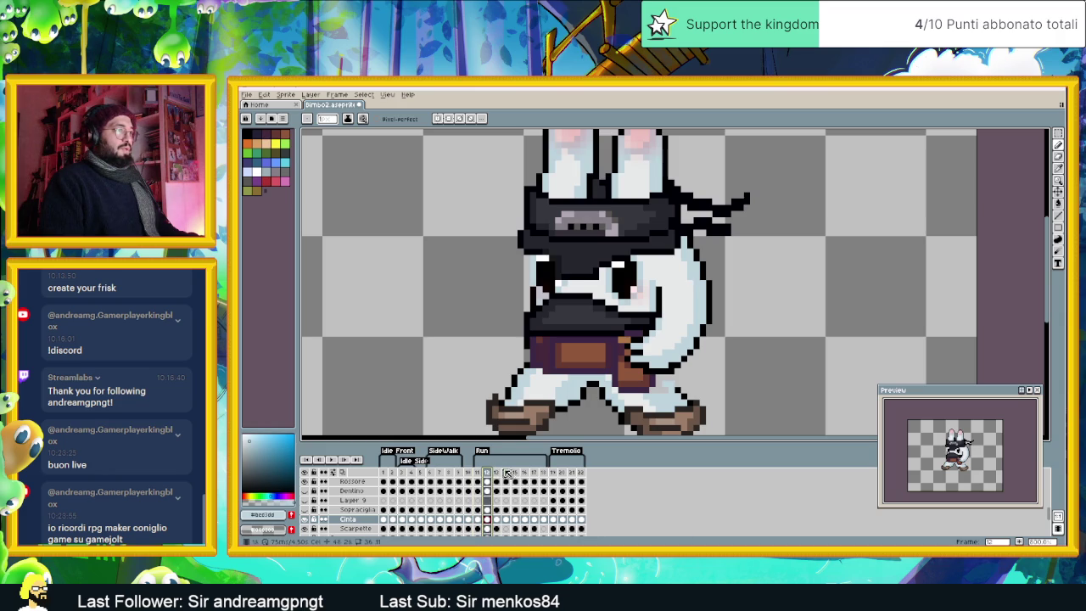
scroll(654, 370, up, 1)
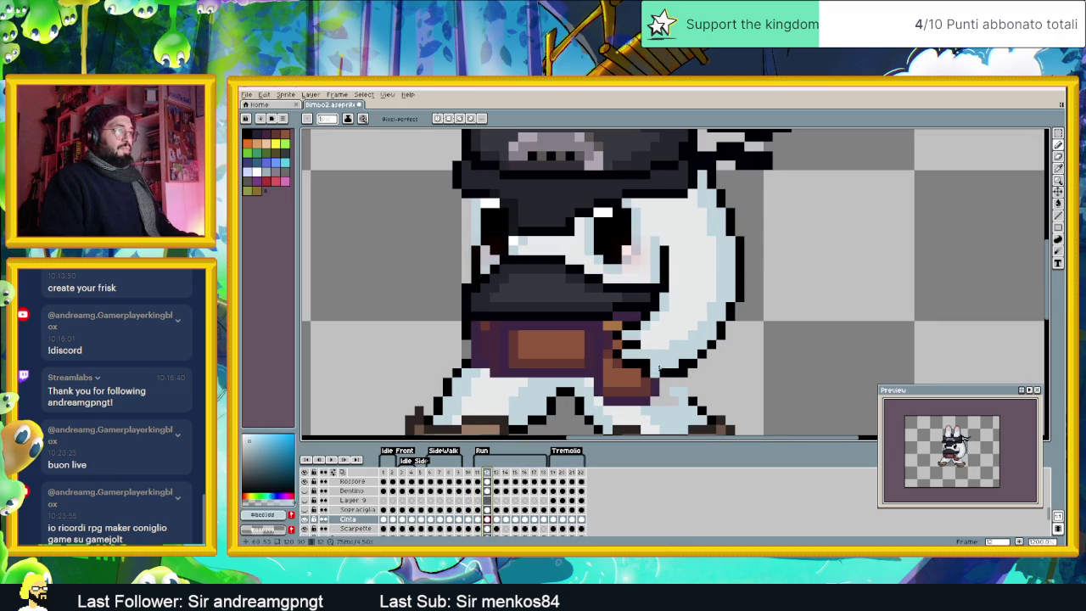
click(477, 472)
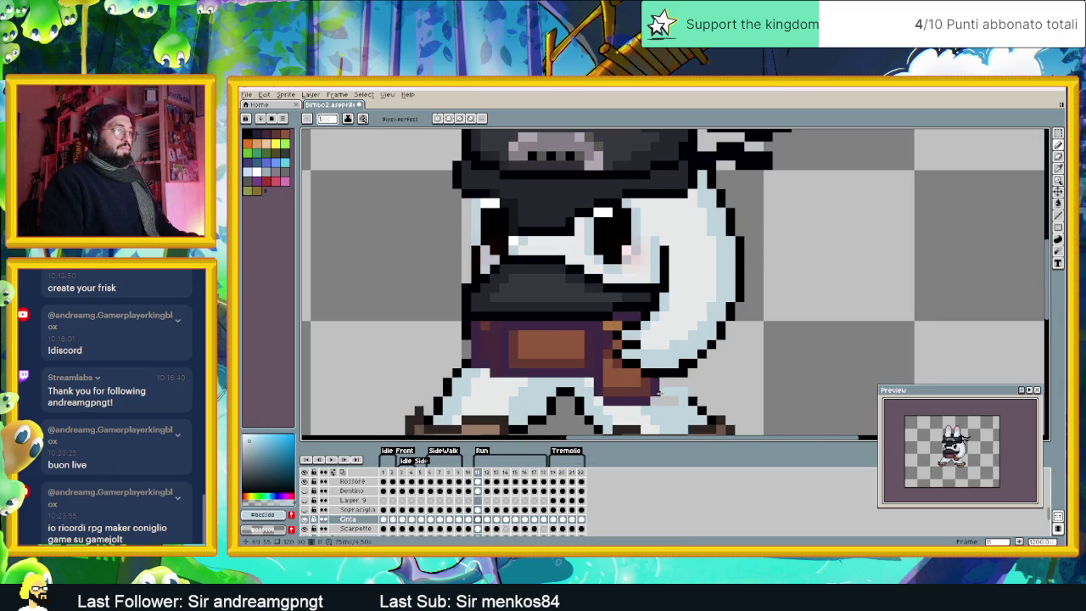
click(679, 360)
click(486, 473)
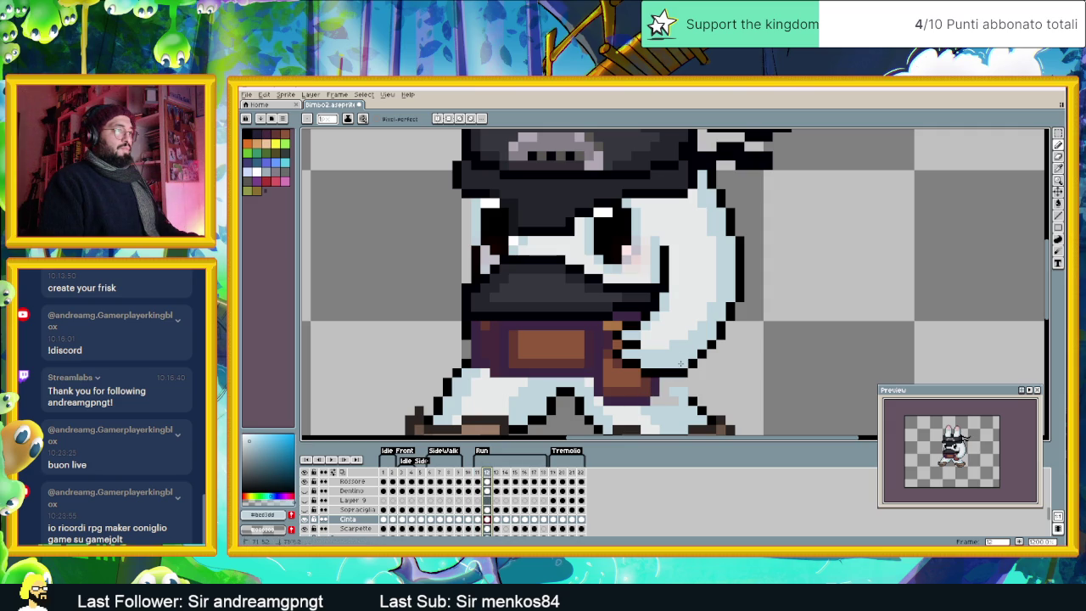
click(496, 472)
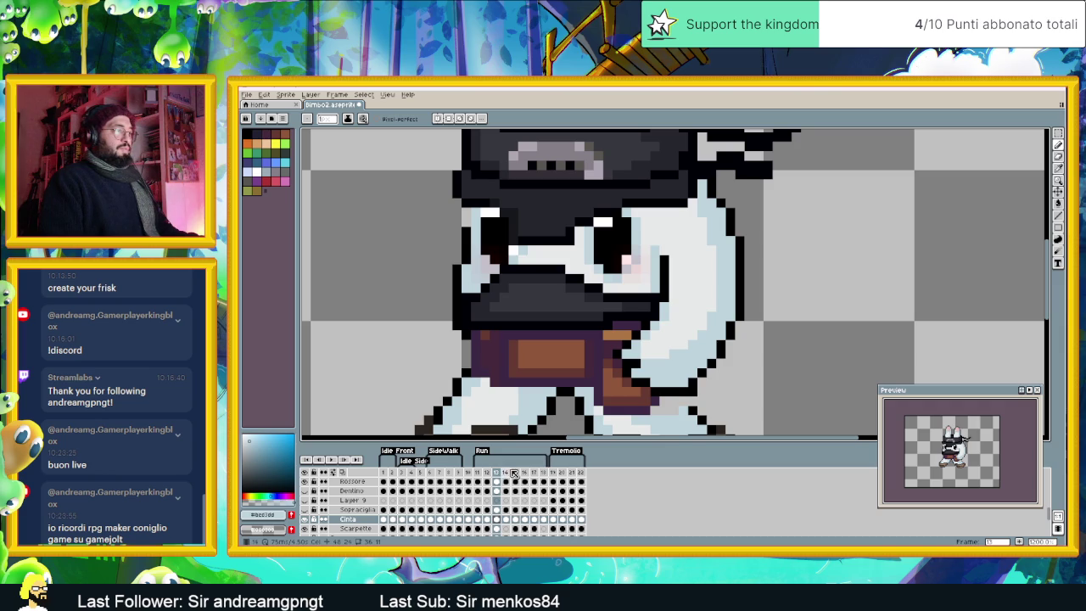
Step: In frame 14, repaint the stray orange pixel light blue and add a black outline pixel by the belt
click(508, 474)
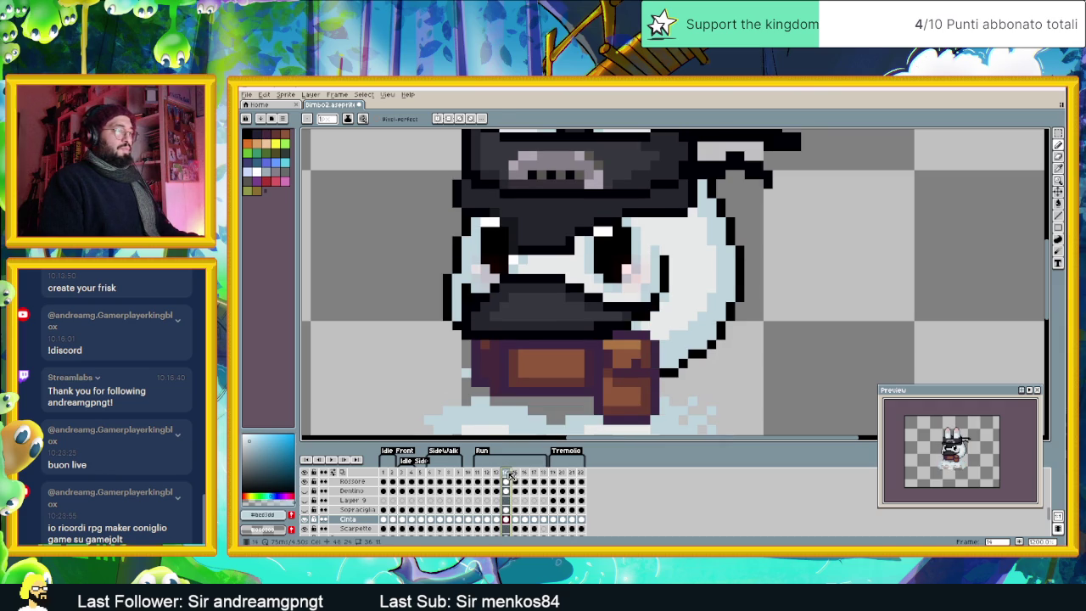
drag(650, 372, 679, 337)
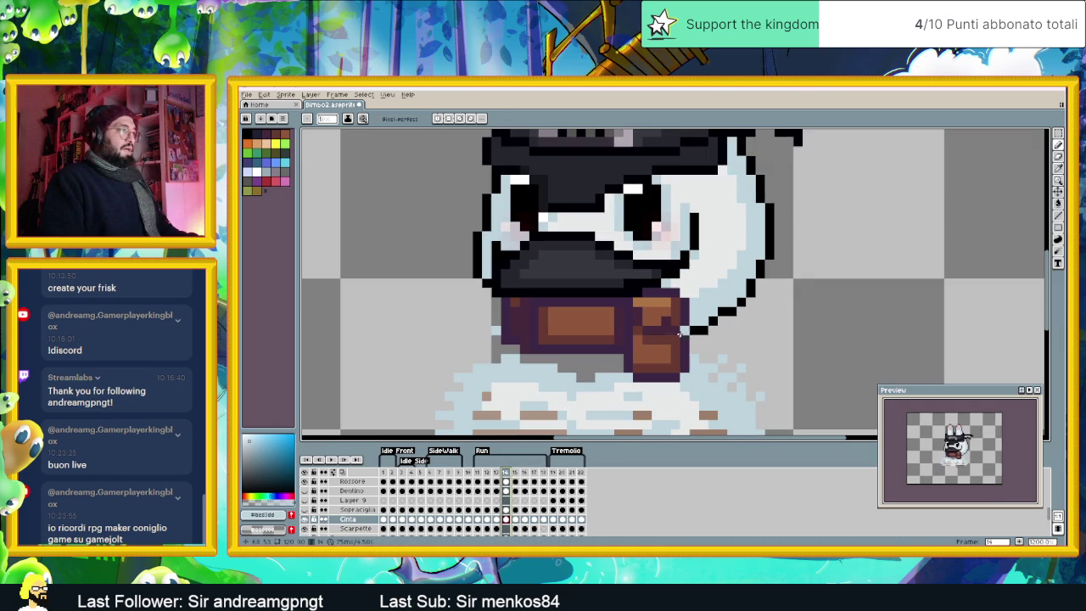
scroll(658, 289, up, 1)
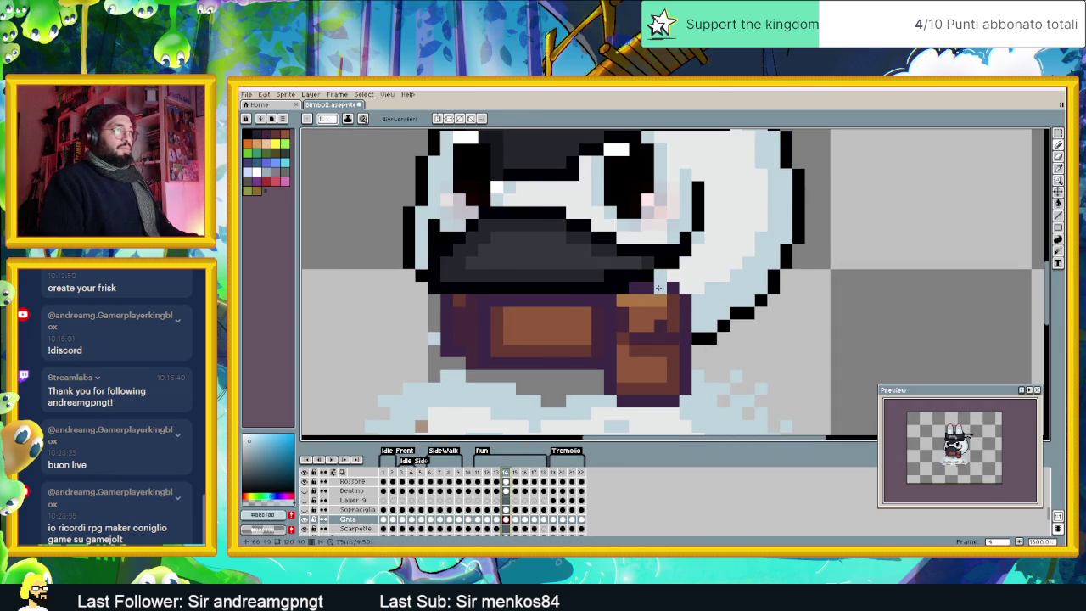
scroll(659, 288, up, 1)
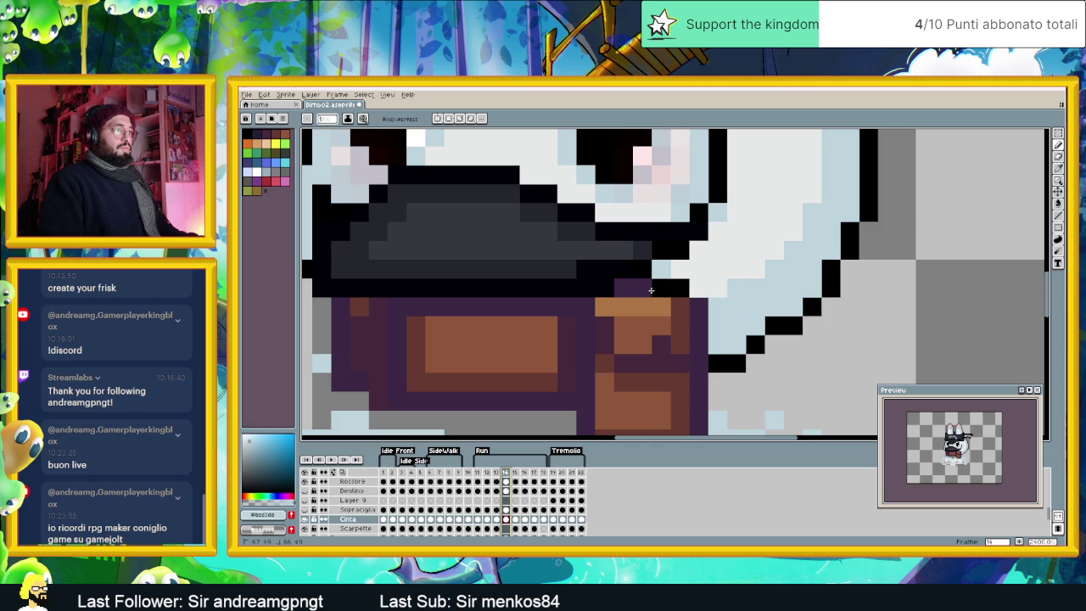
key(x)
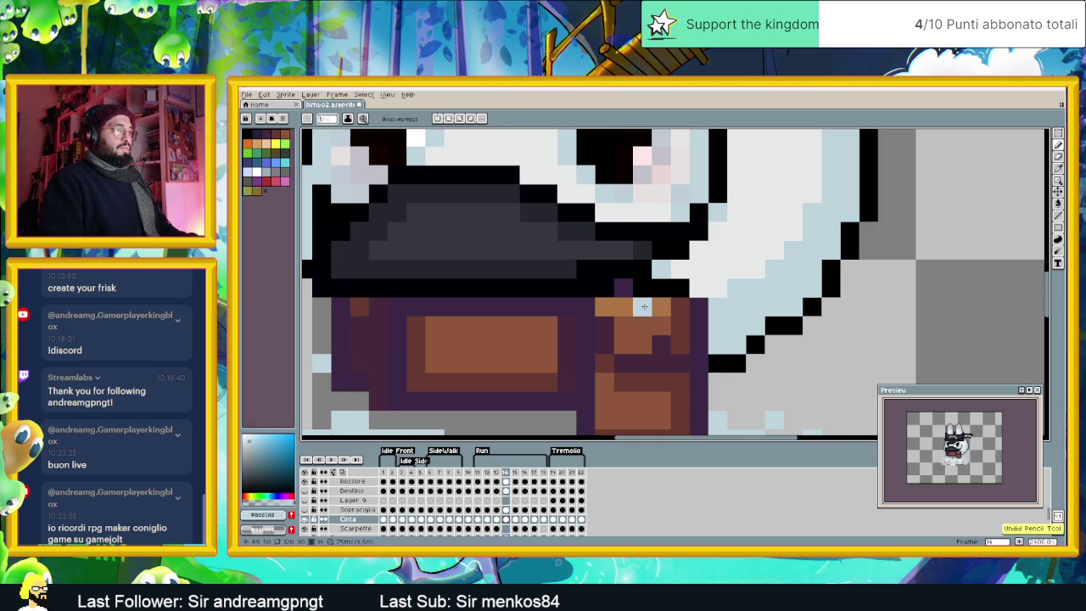
right_click(642, 306)
click(662, 306)
Step: Draw a black outline row under the arm and fill the pixels beneath it light blue
drag(654, 331, 700, 326)
click(642, 326)
click(642, 326)
right_click(698, 345)
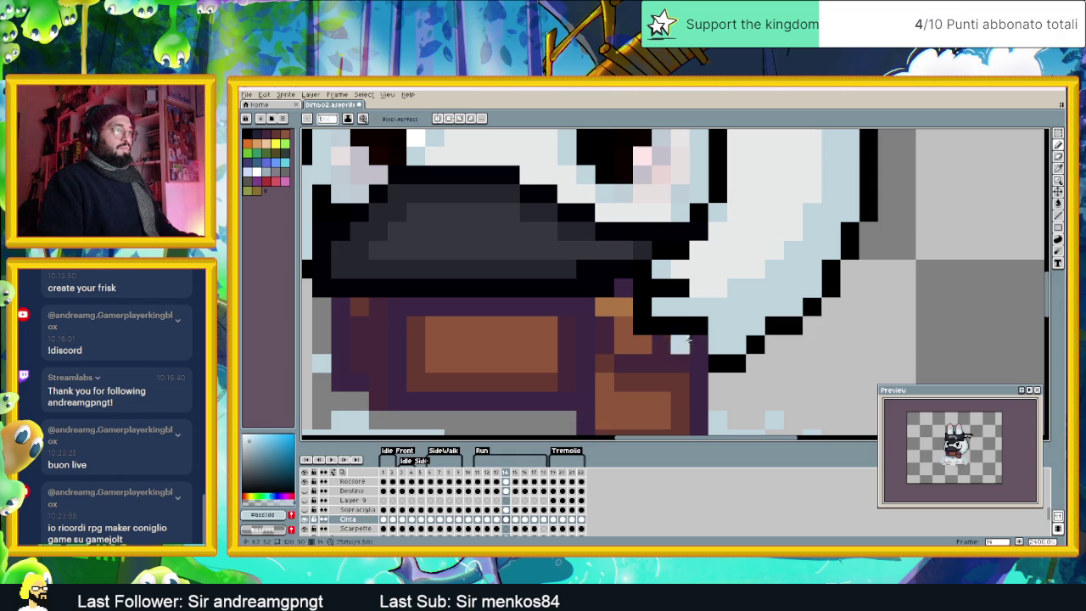
click(661, 344)
right_click(679, 344)
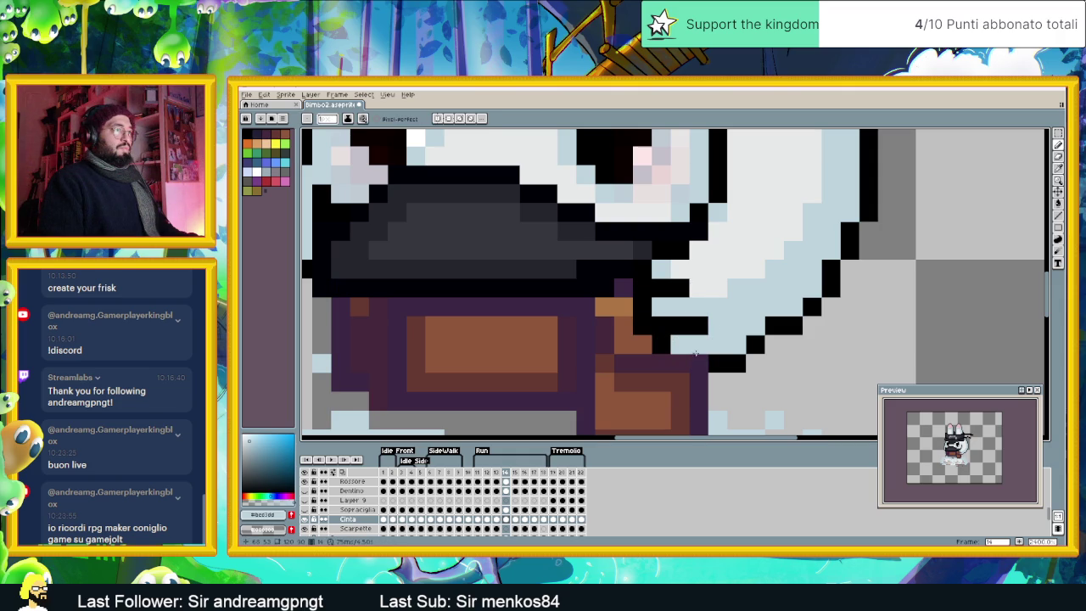
scroll(726, 360, down, 1)
scroll(725, 360, down, 1)
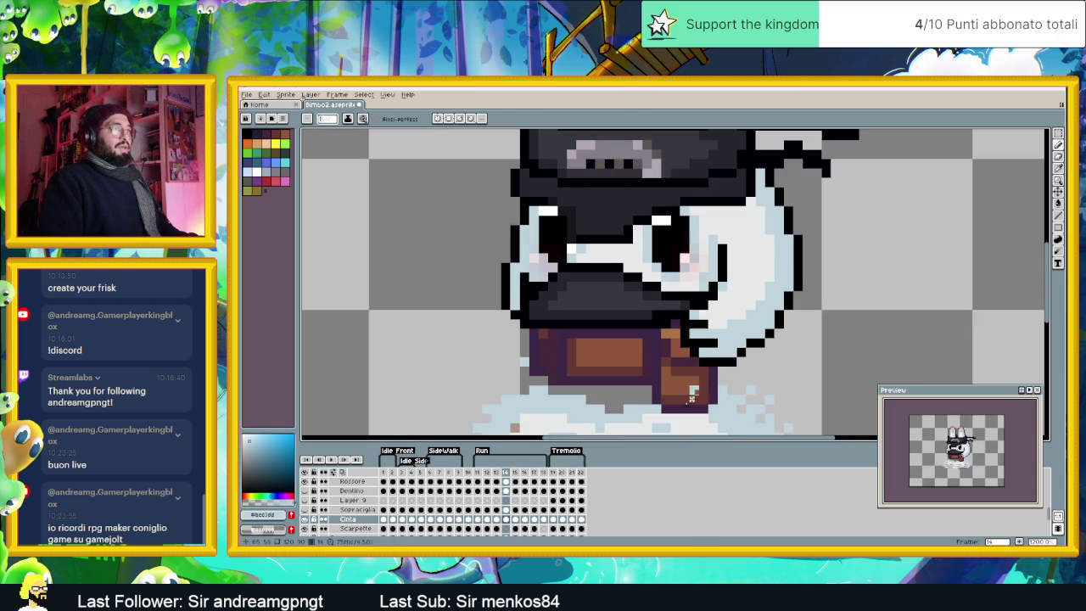
click(496, 475)
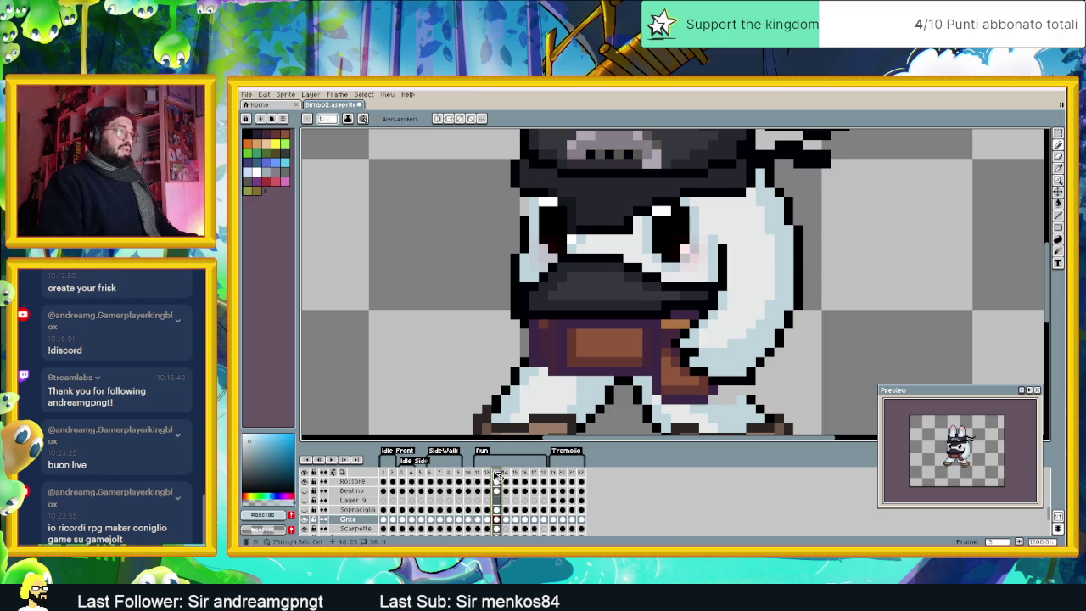
Step: In frame 11, redraw the arm's outline one row lower and cover the old row light blue
click(487, 474)
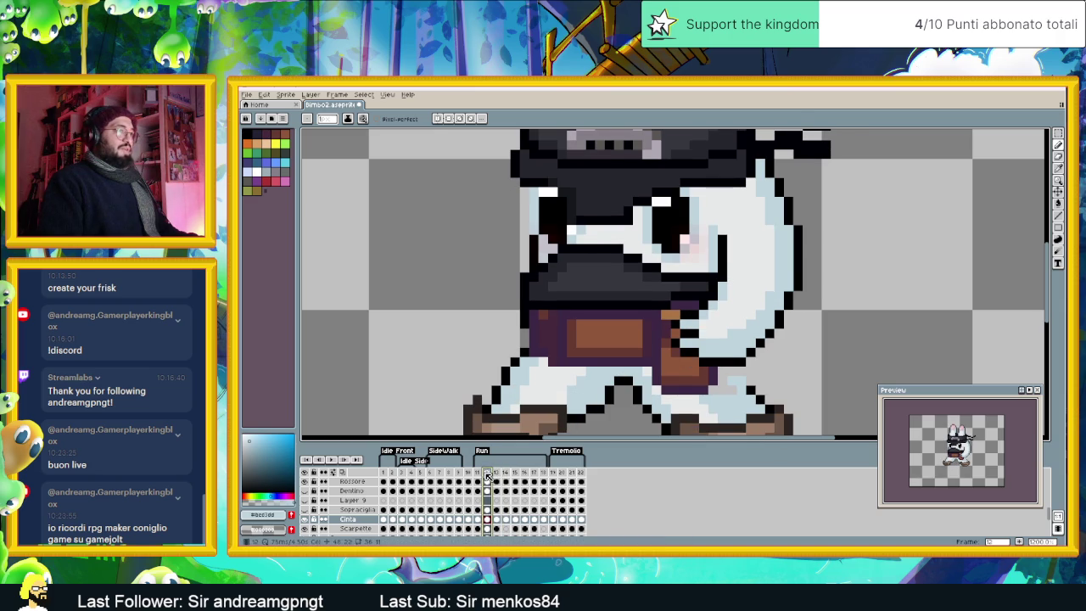
key(Left)
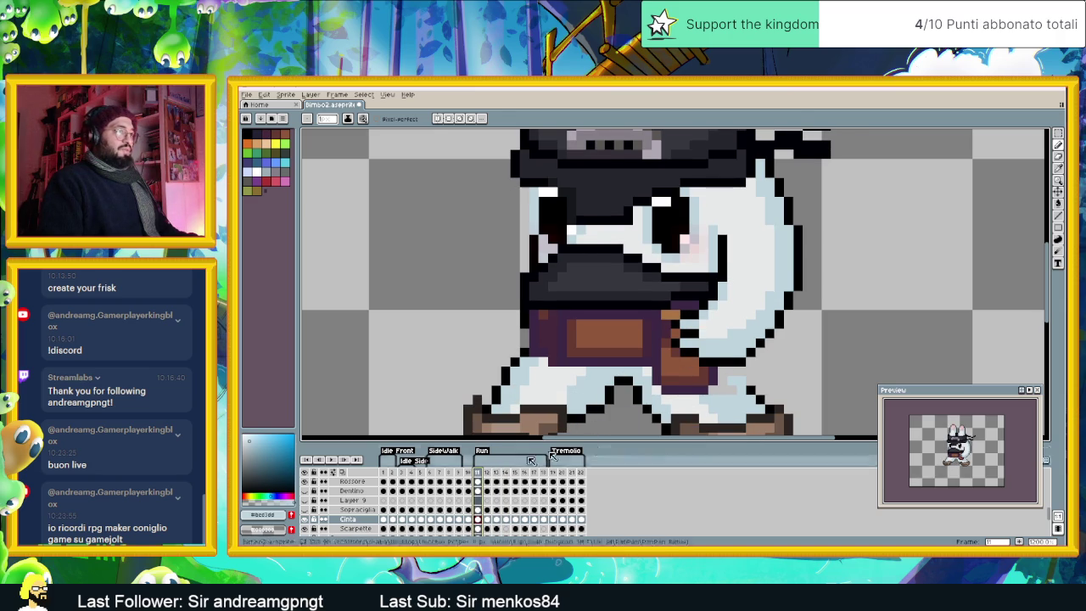
scroll(696, 362, up, 1)
alt+click(696, 362)
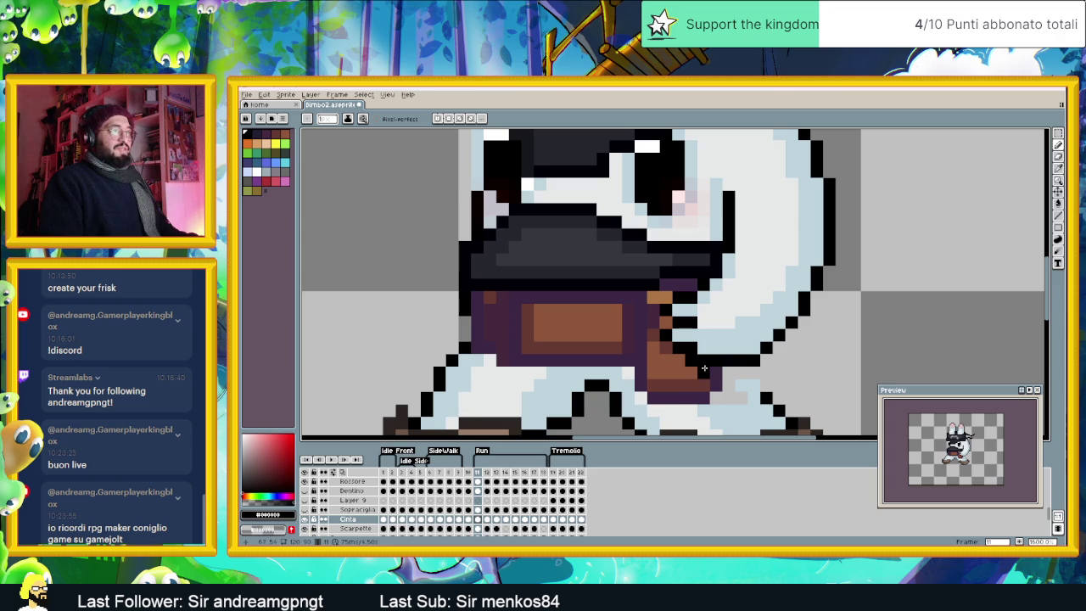
mouse_move(704, 368)
mouse_down()
mouse_move(731, 371)
mouse_move(705, 357)
mouse_up()
alt+click(721, 350)
alt+click(697, 360)
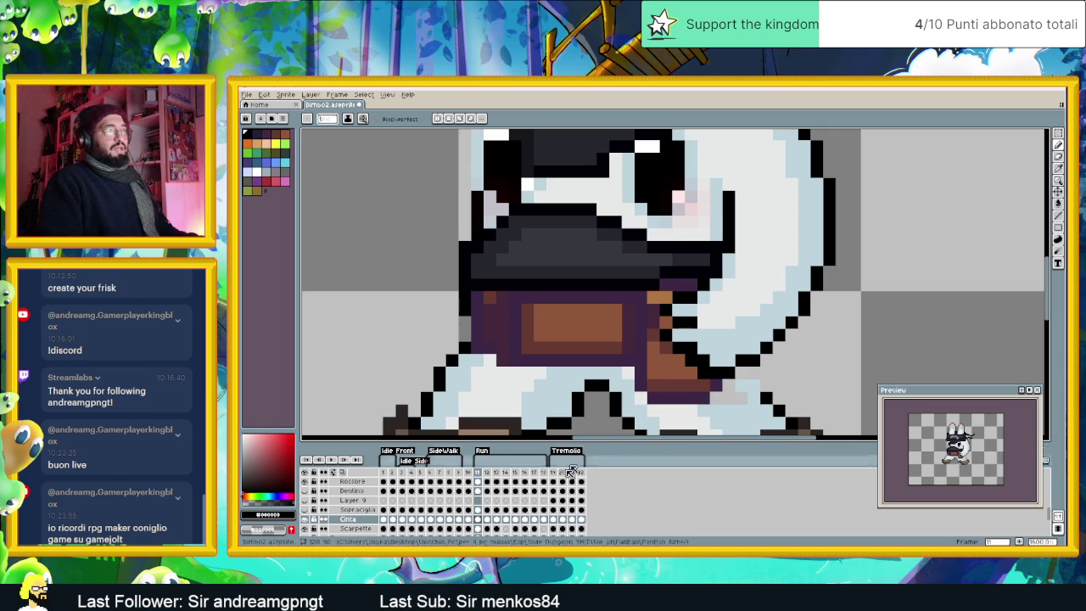
Step: Add a matching black outline pixel in frame 12, comparing it against frame 11, then jump to frame 13
click(487, 519)
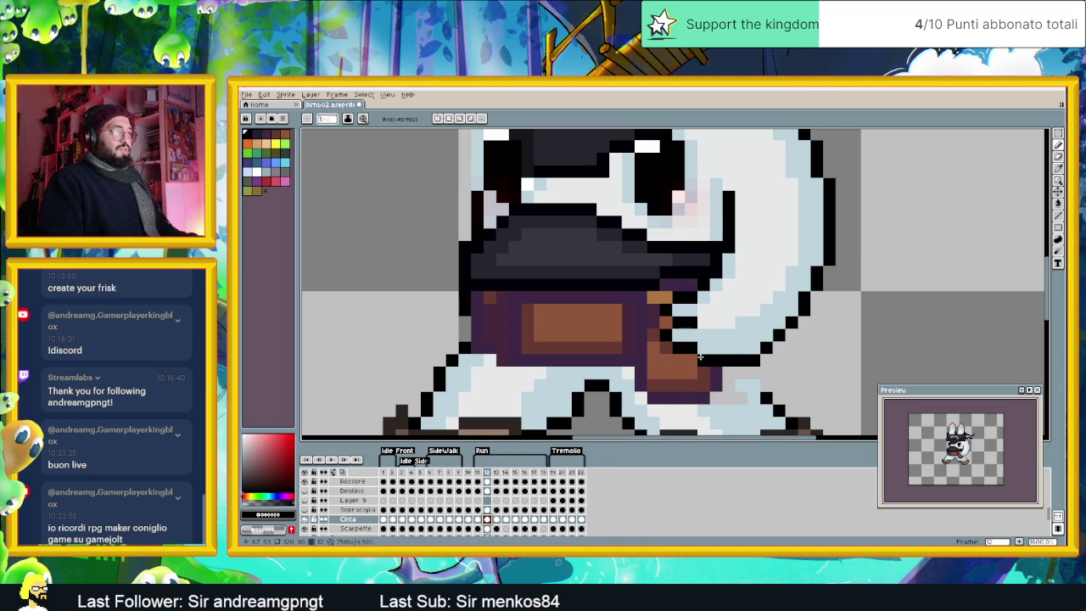
click(479, 519)
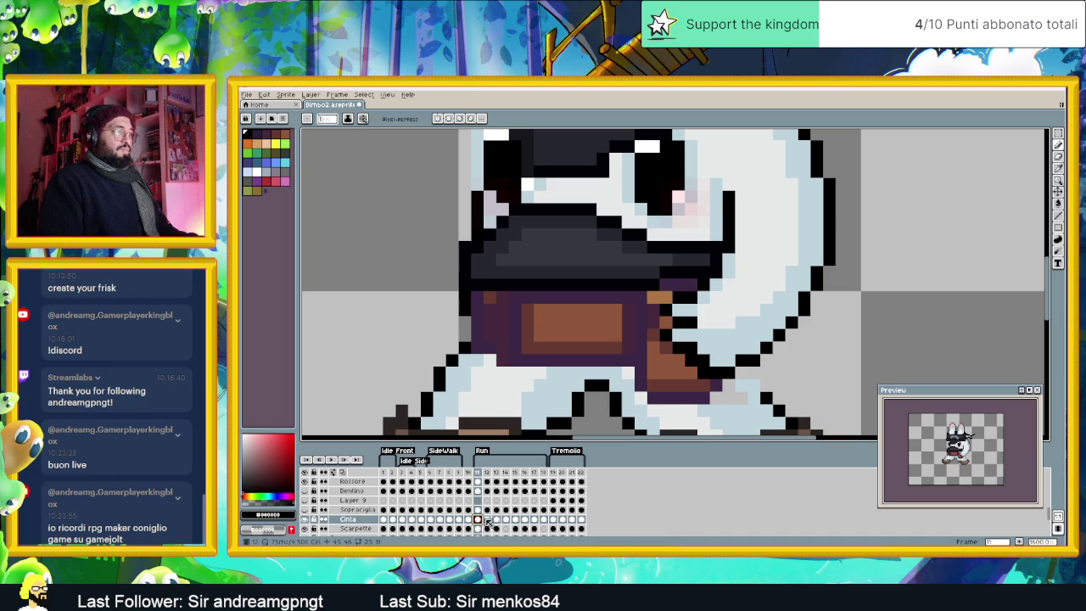
click(488, 519)
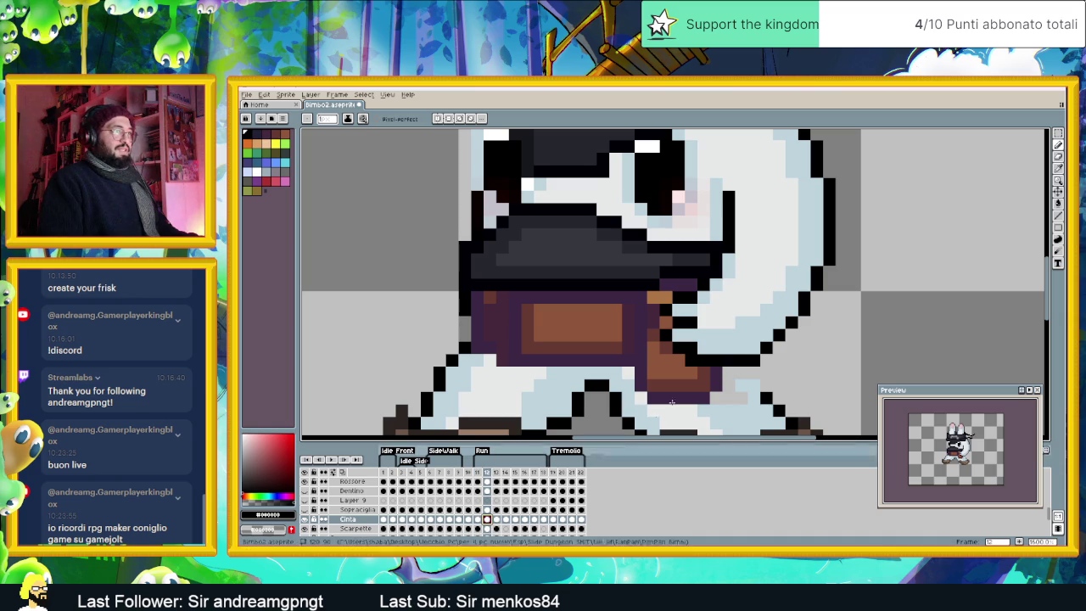
alt+click(740, 347)
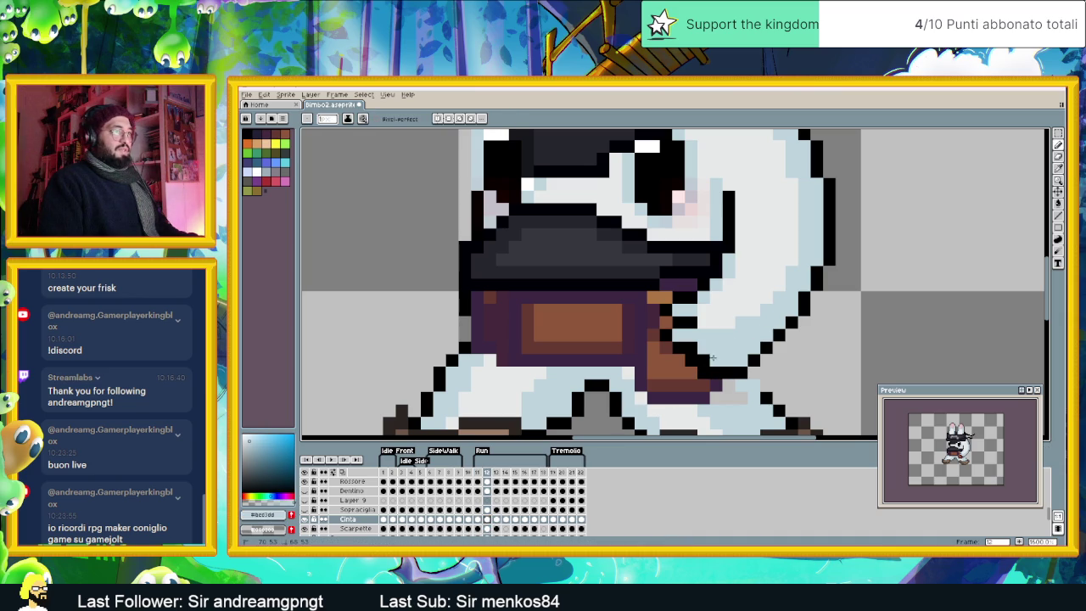
alt+click(721, 370)
click(703, 360)
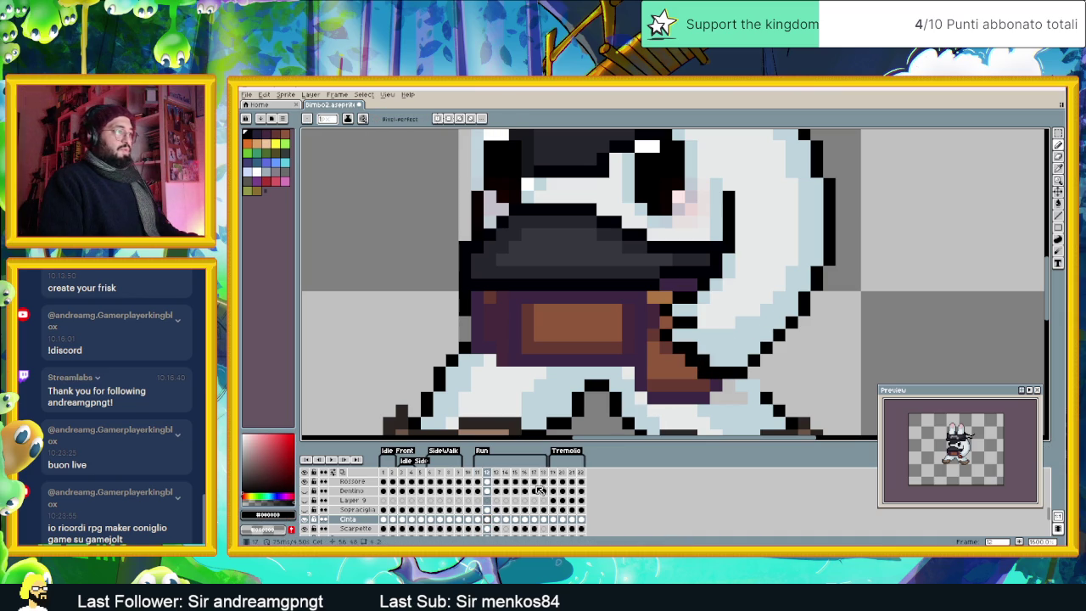
click(478, 520)
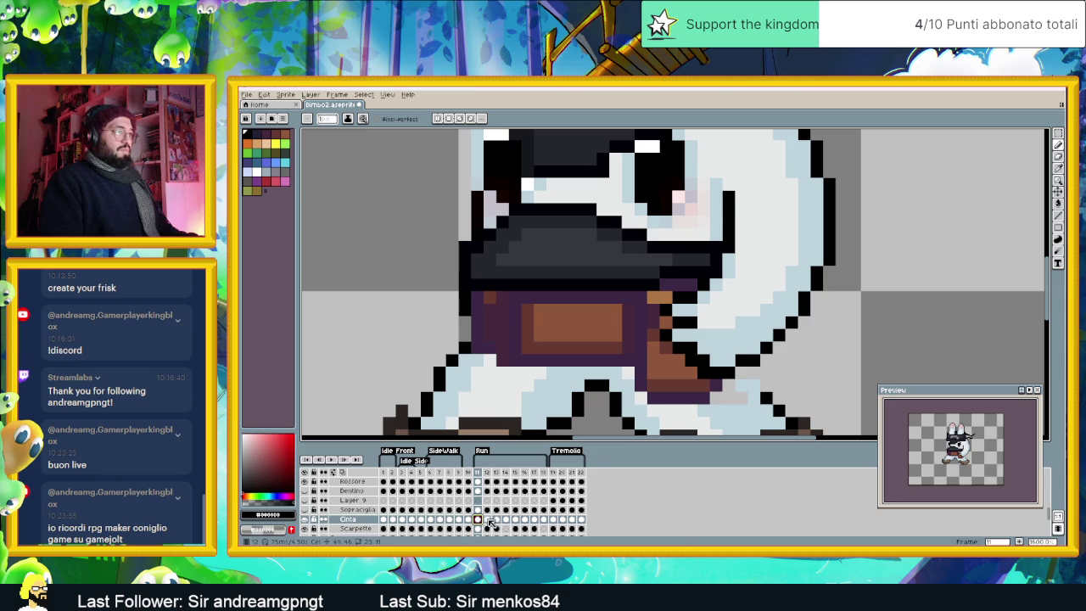
click(487, 519)
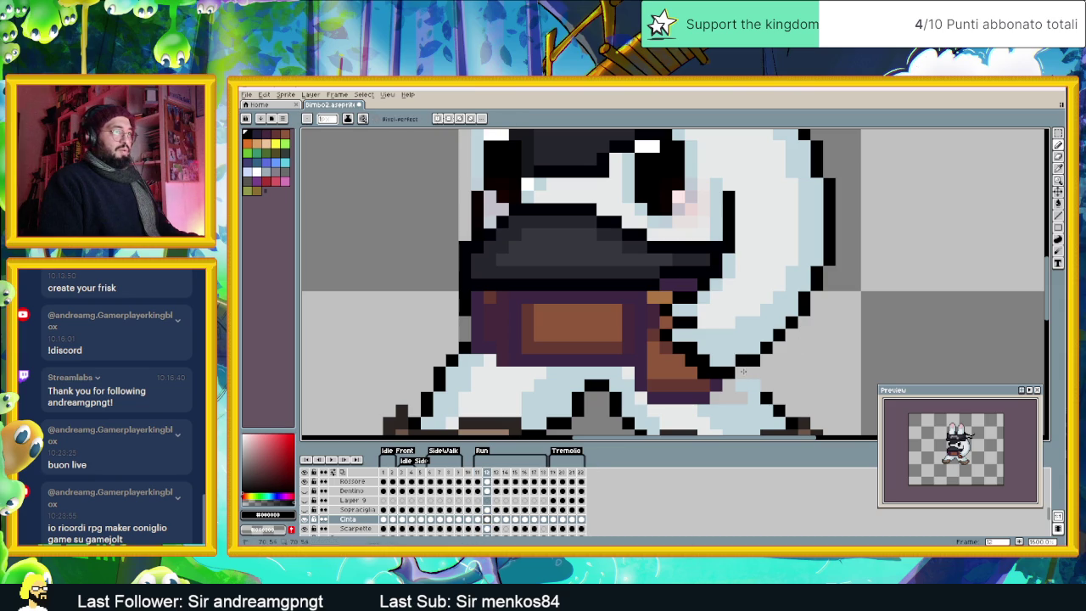
click(478, 519)
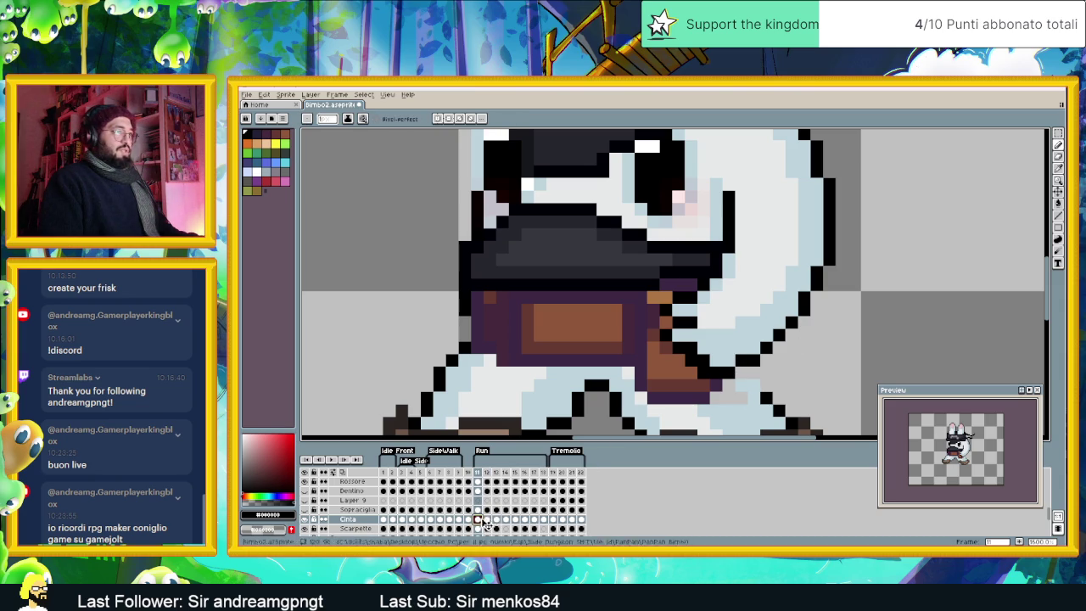
click(496, 519)
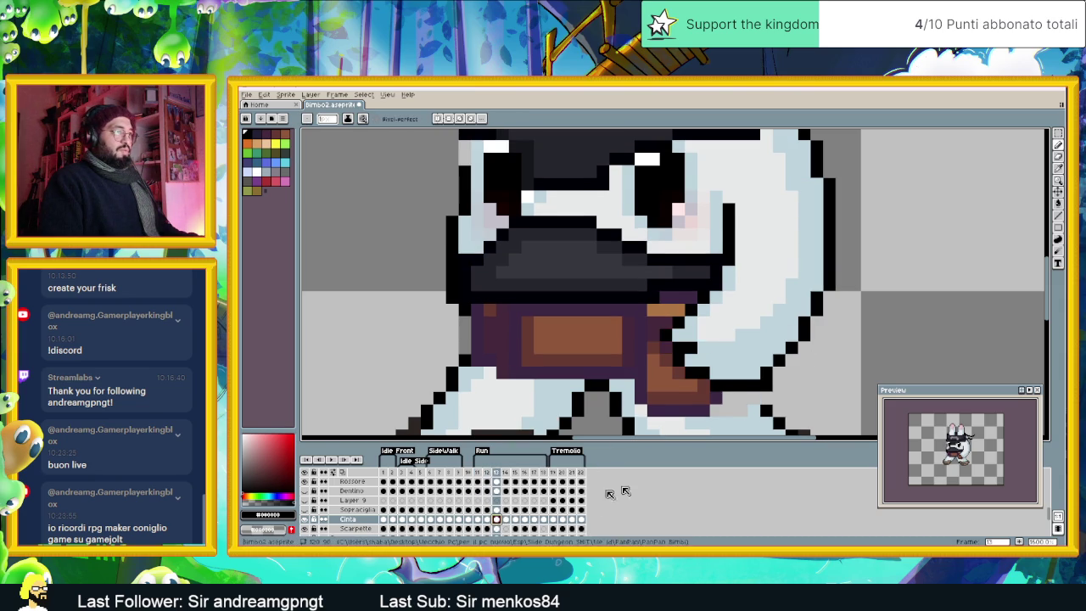
Step: Fill the outline gap under the arm, then move through frames 14 and 15
drag(724, 402, 651, 375)
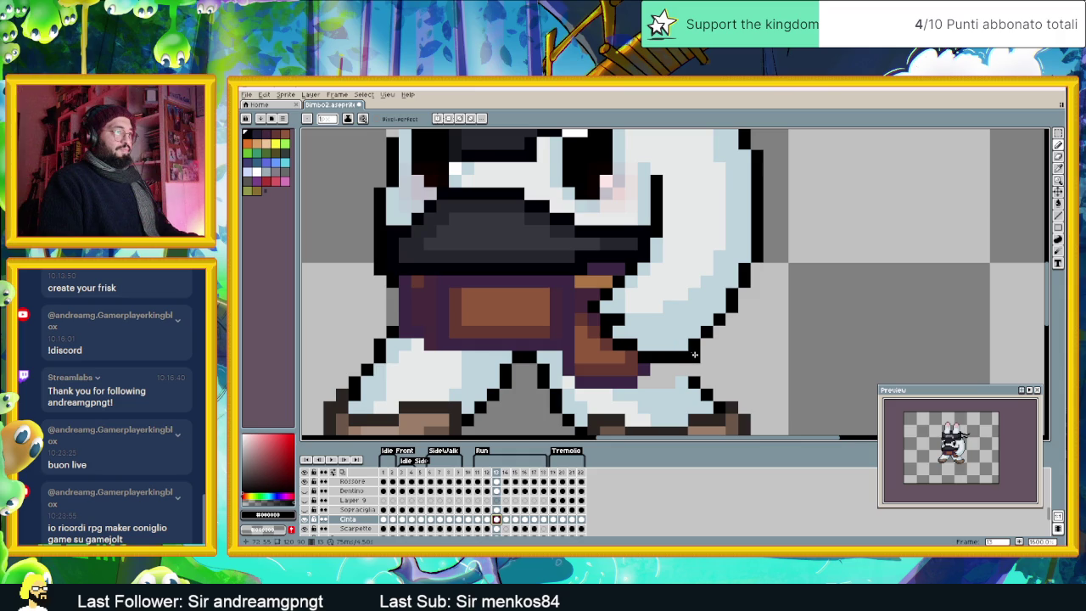
click(643, 346)
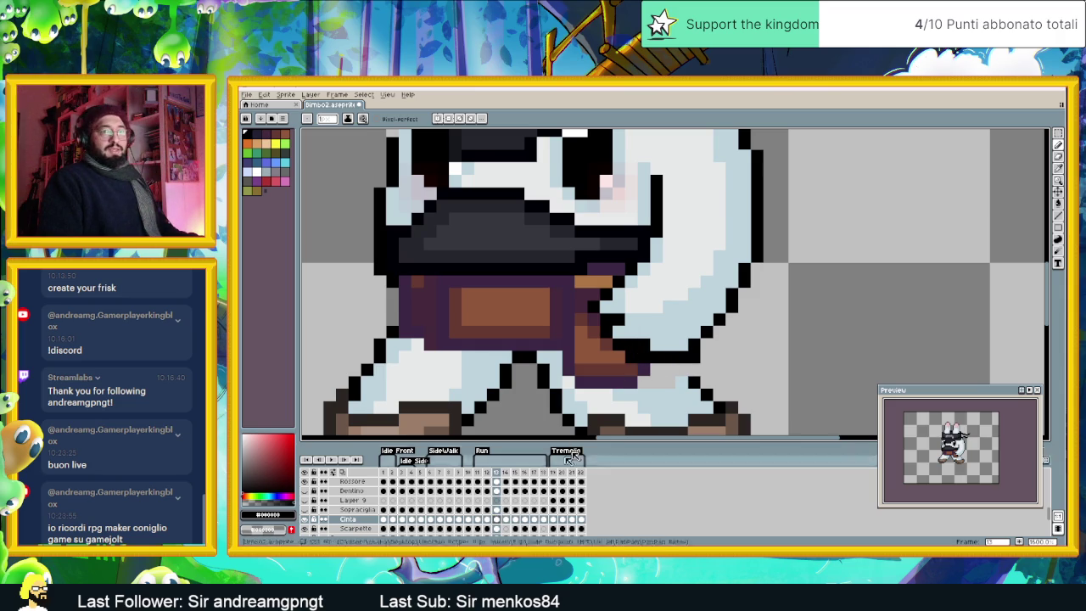
scroll(576, 393, down, 3)
scroll(578, 393, up, 3)
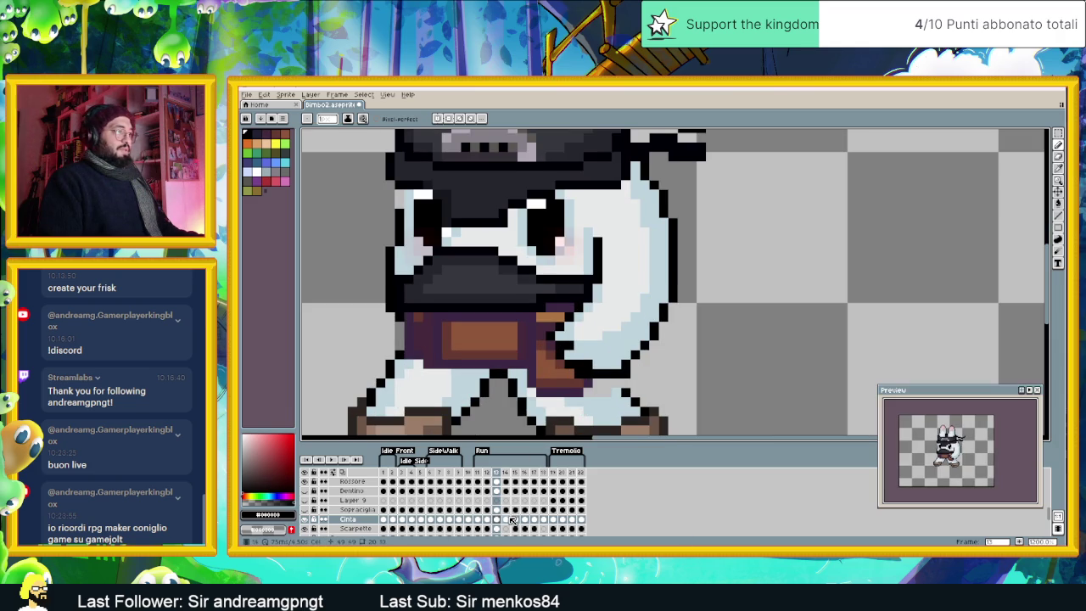
click(509, 518)
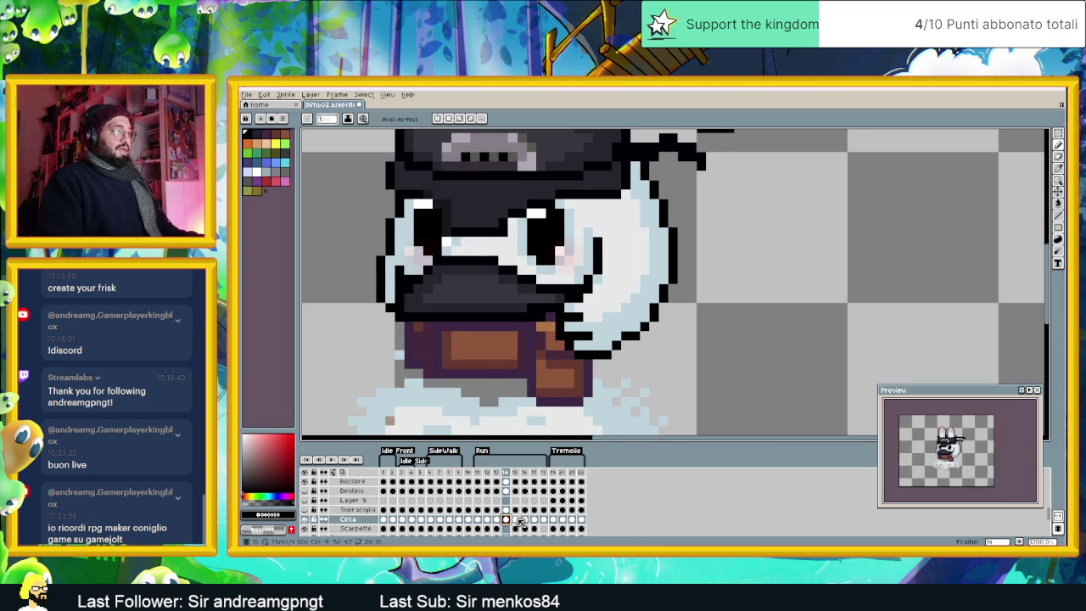
click(515, 518)
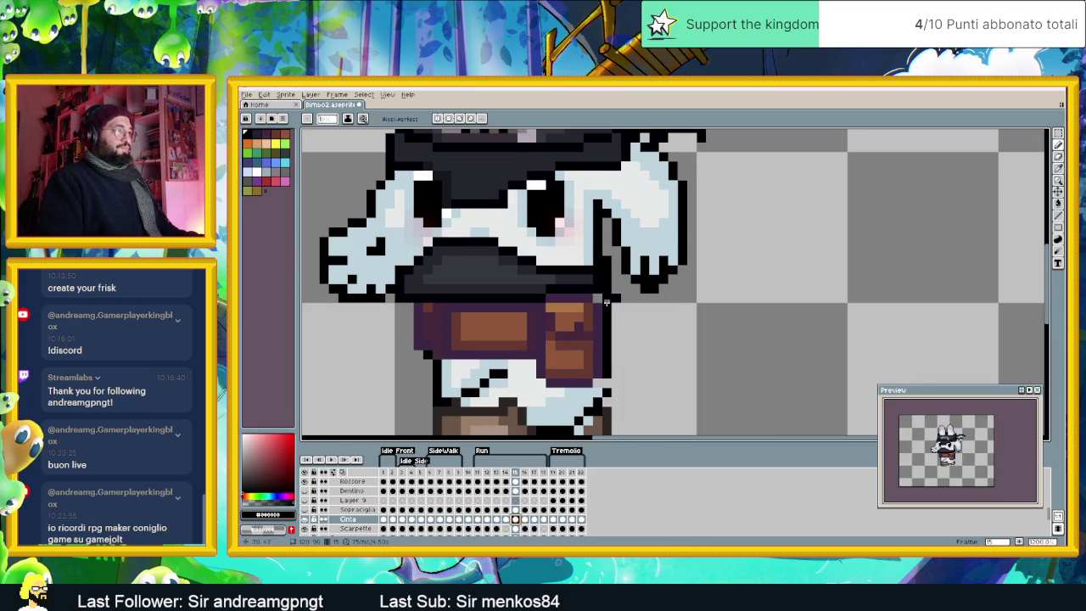
scroll(565, 317, up, 1)
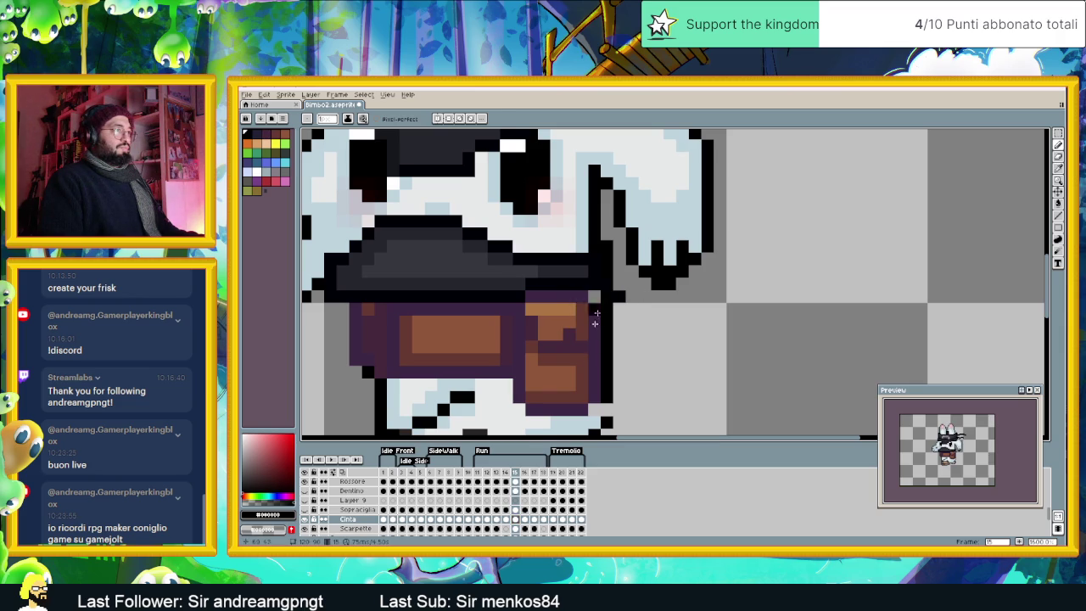
alt+click(581, 334)
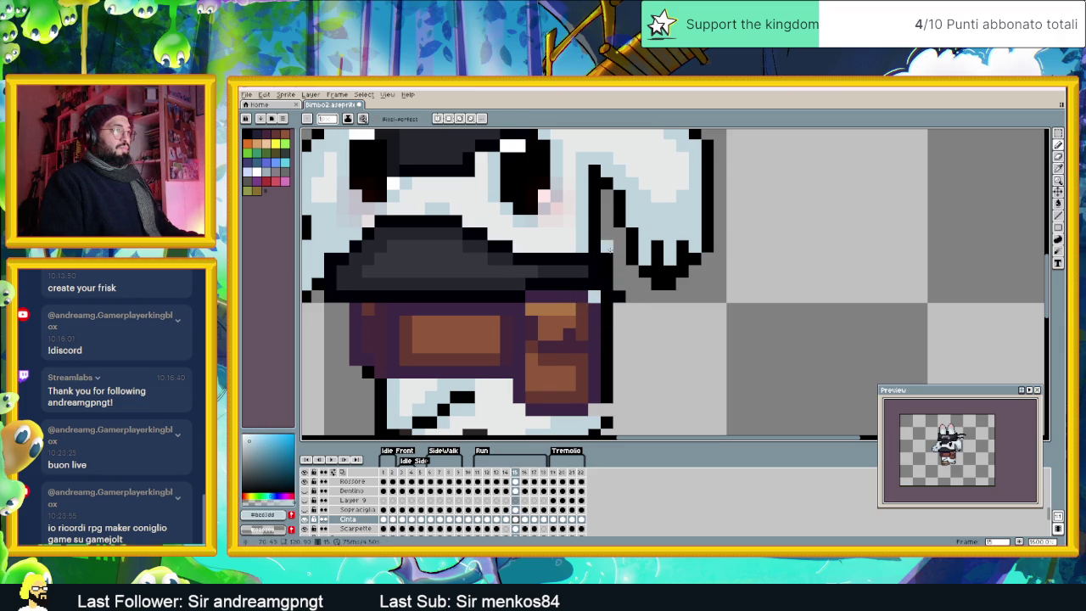
Step: Repaint stray outline pixels light blue on frame 16 and check the belt on frame 17
click(524, 518)
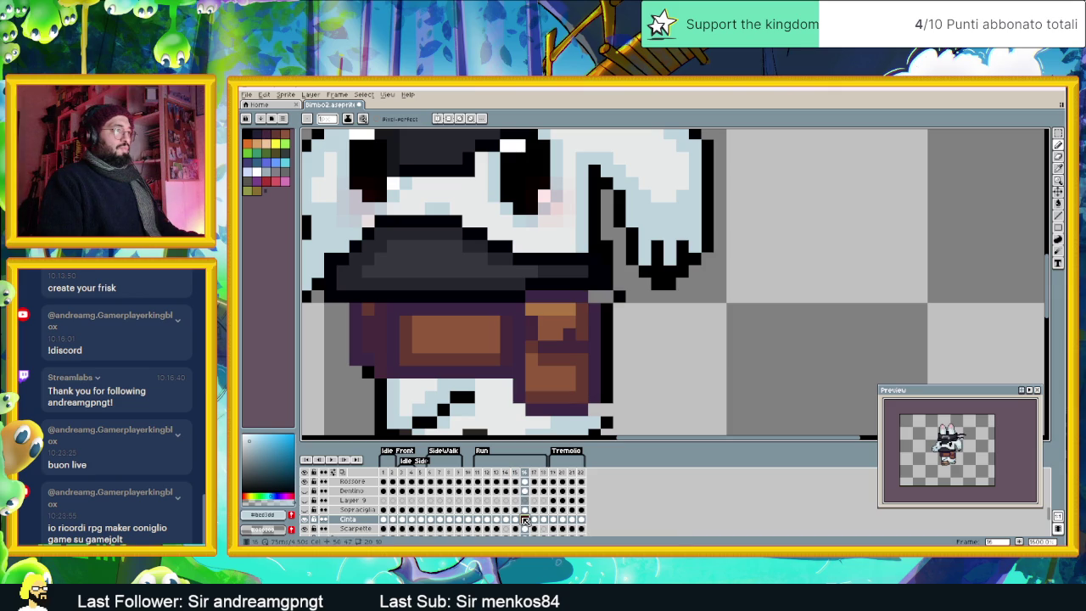
alt+click(608, 294)
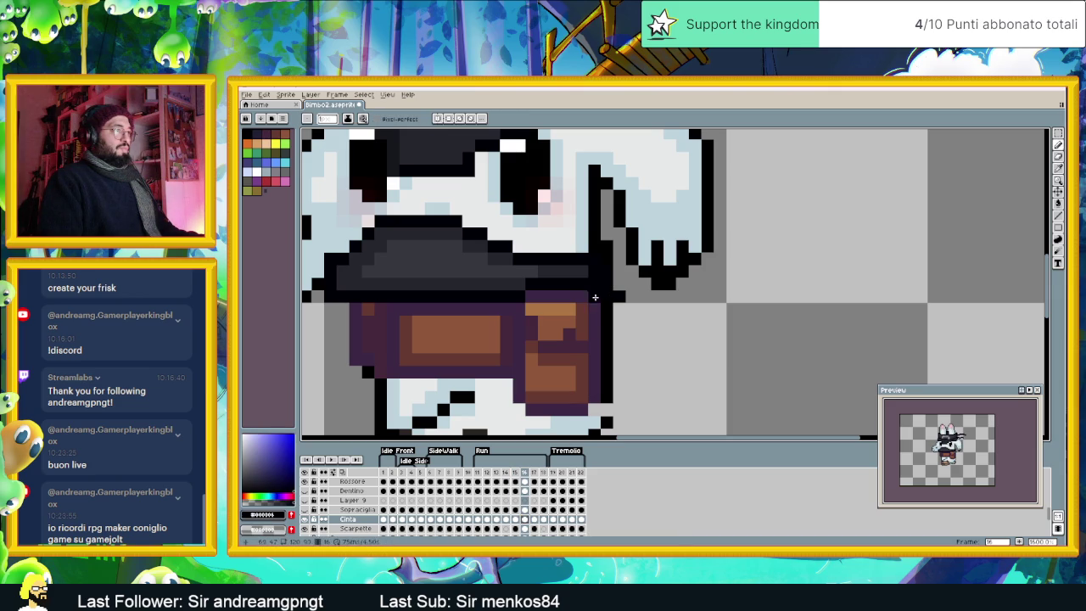
alt+click(586, 233)
click(594, 295)
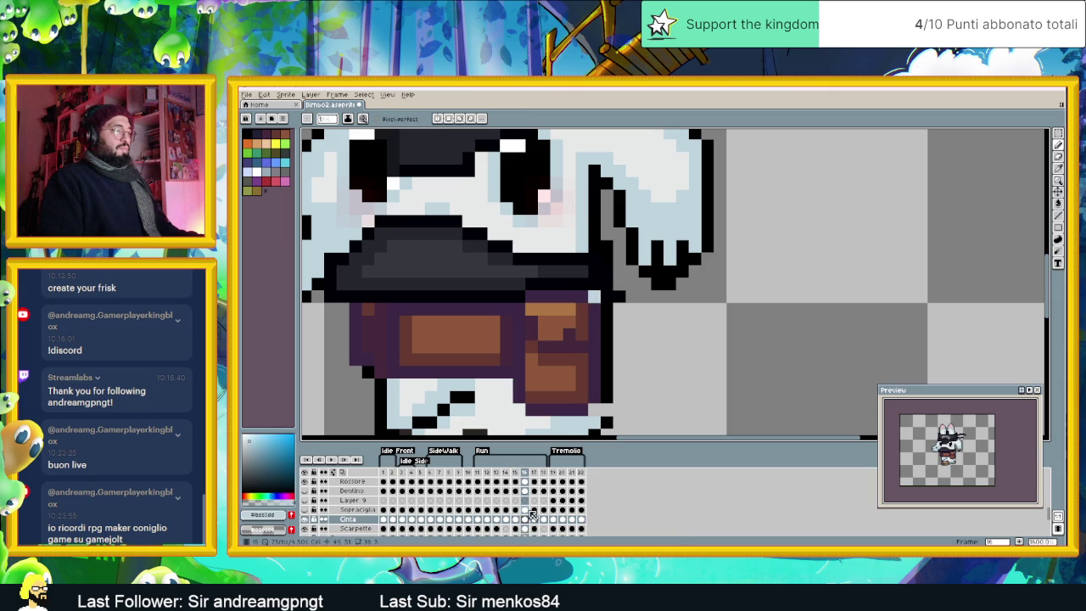
click(534, 519)
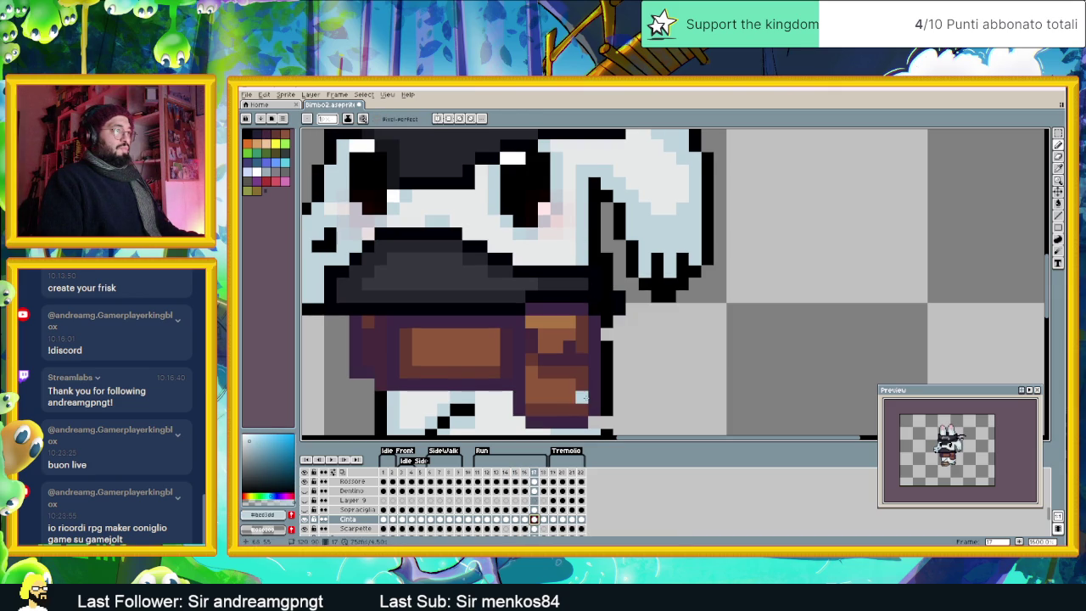
alt+click(607, 332)
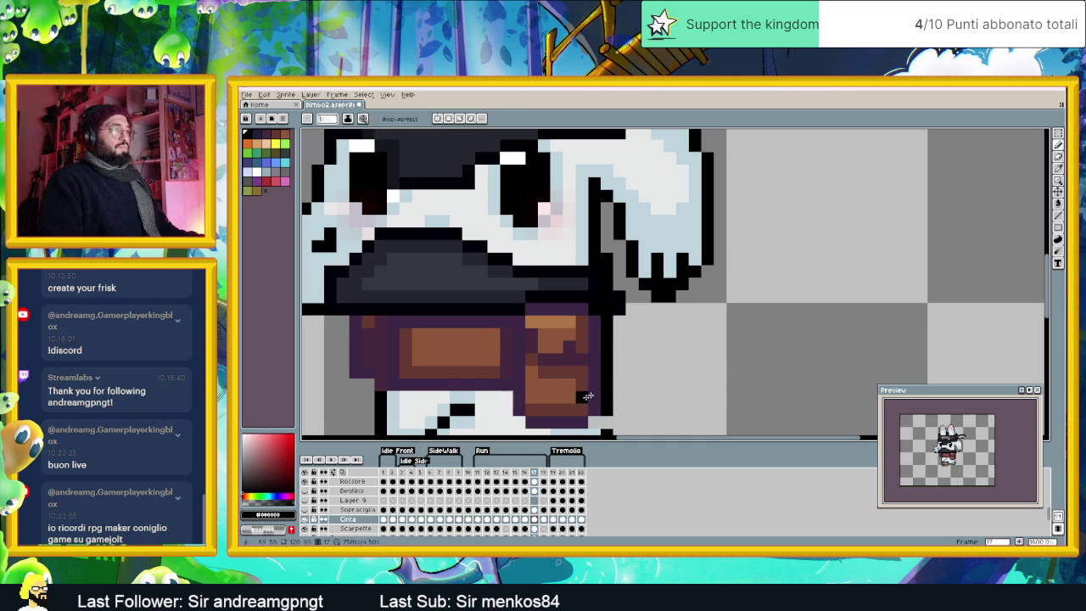
scroll(611, 348, down, 3)
scroll(613, 342, up, 2)
scroll(612, 342, up, 1)
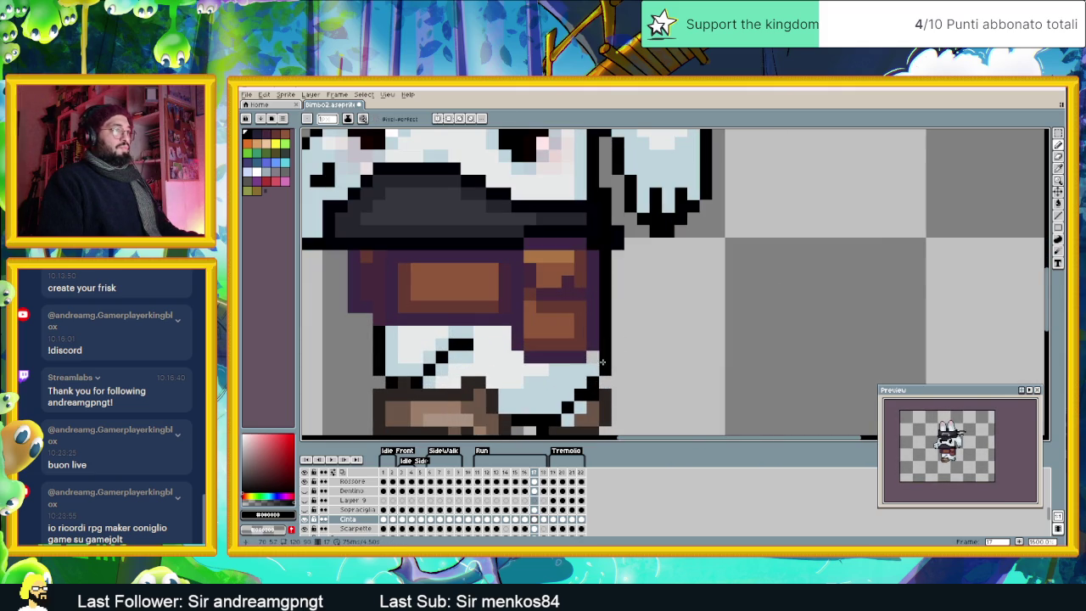
alt+click(585, 365)
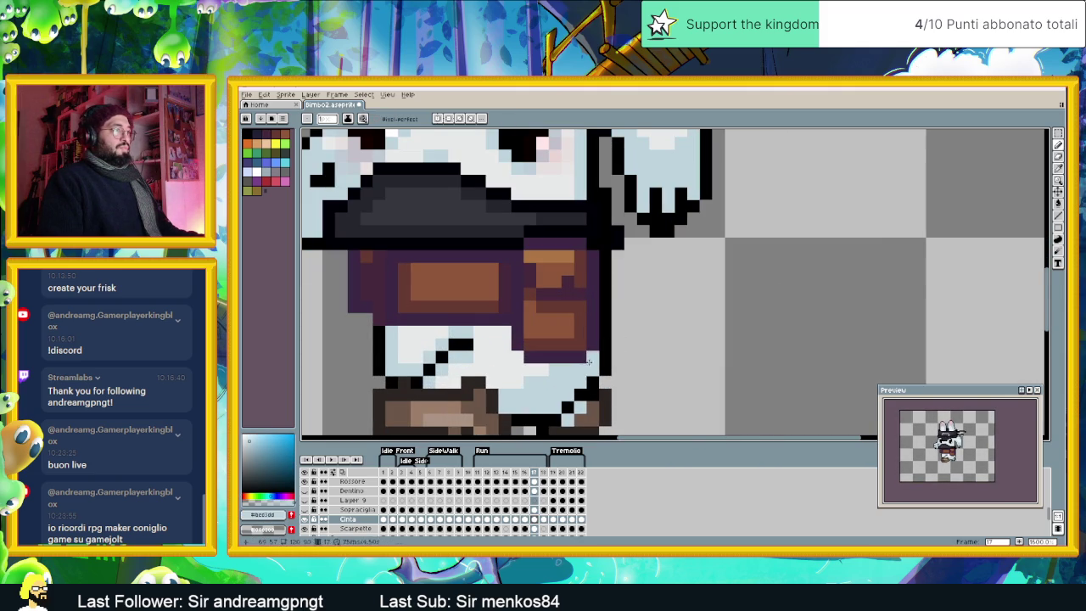
scroll(629, 261, down, 1)
drag(629, 262, 631, 294)
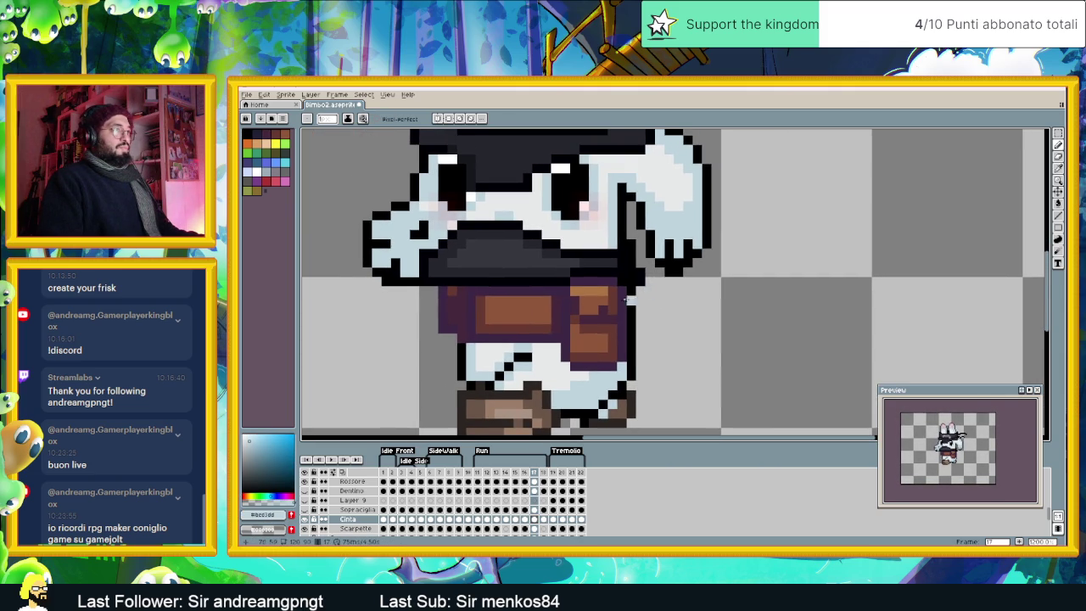
Step: On frame 18, extend the black outline up the belt's right edge to meet the arm
click(545, 520)
scroll(634, 344, up, 1)
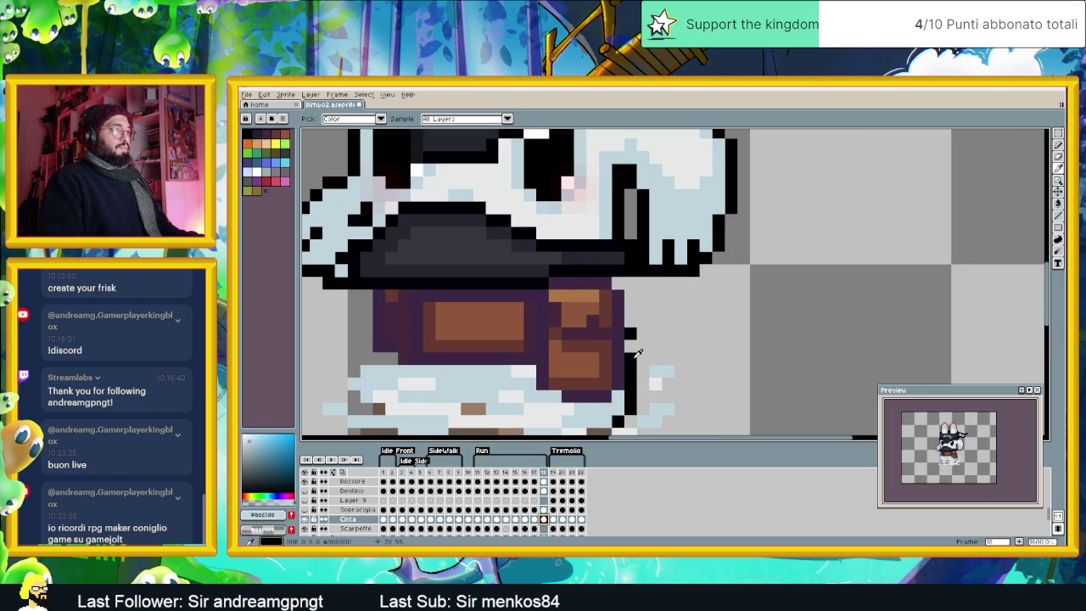
alt+click(636, 354)
drag(630, 348, 626, 290)
alt+click(621, 283)
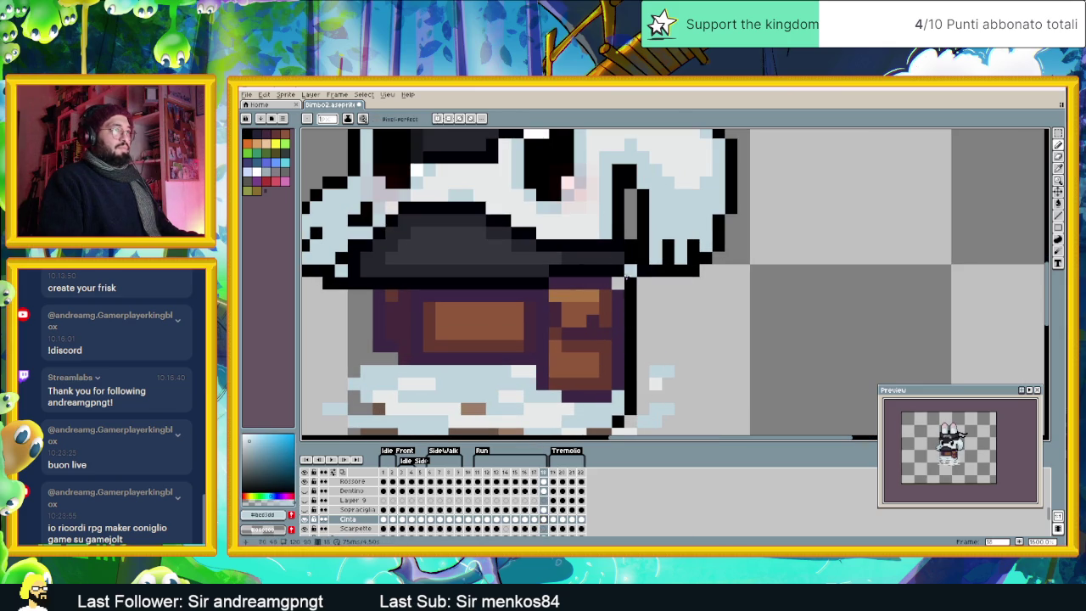
scroll(648, 343, down, 2)
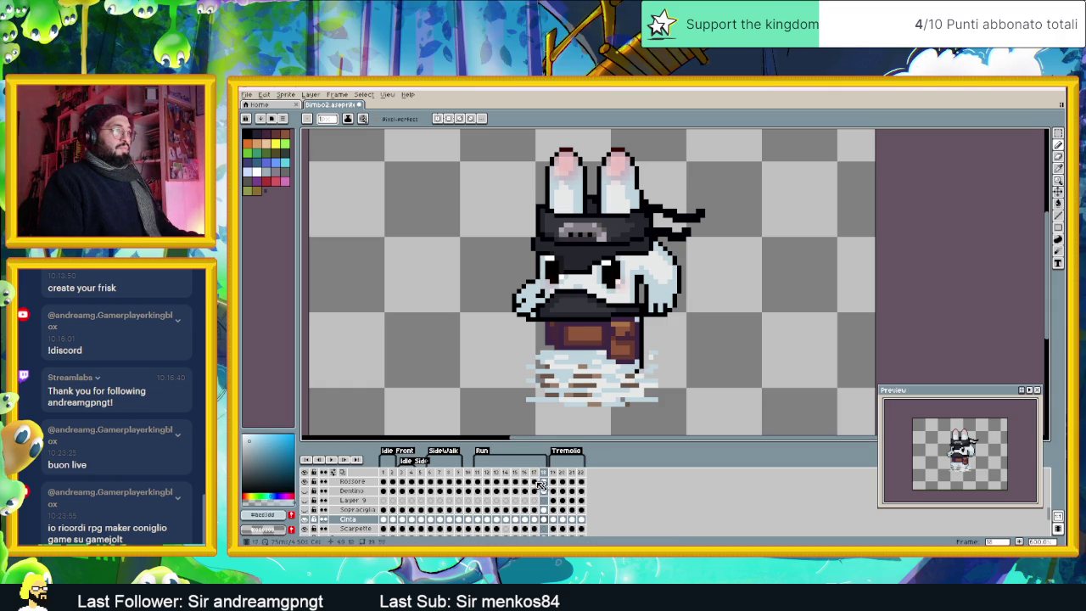
Step: Repaint belt-edge outline pixels light blue in frames 11 and 12, undoing one bad stroke
click(478, 480)
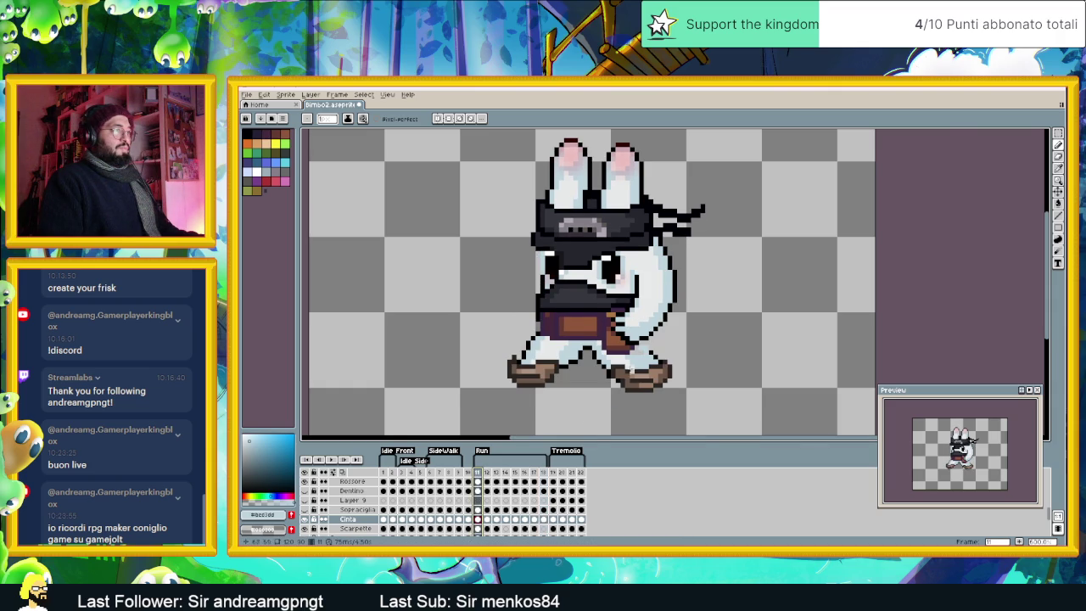
scroll(661, 342, up, 2)
alt+click(657, 326)
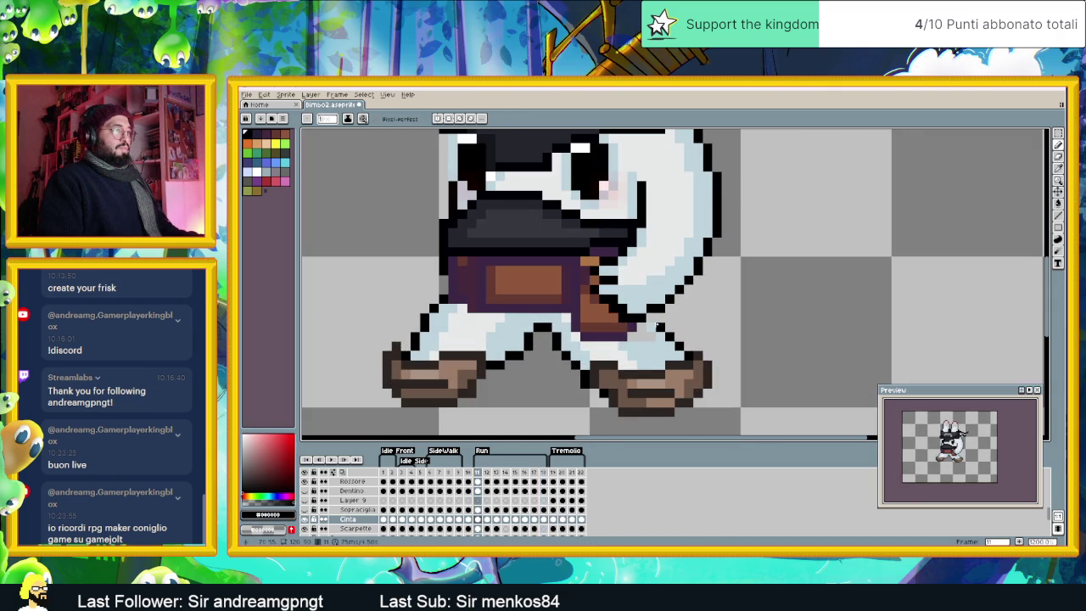
alt+click(650, 354)
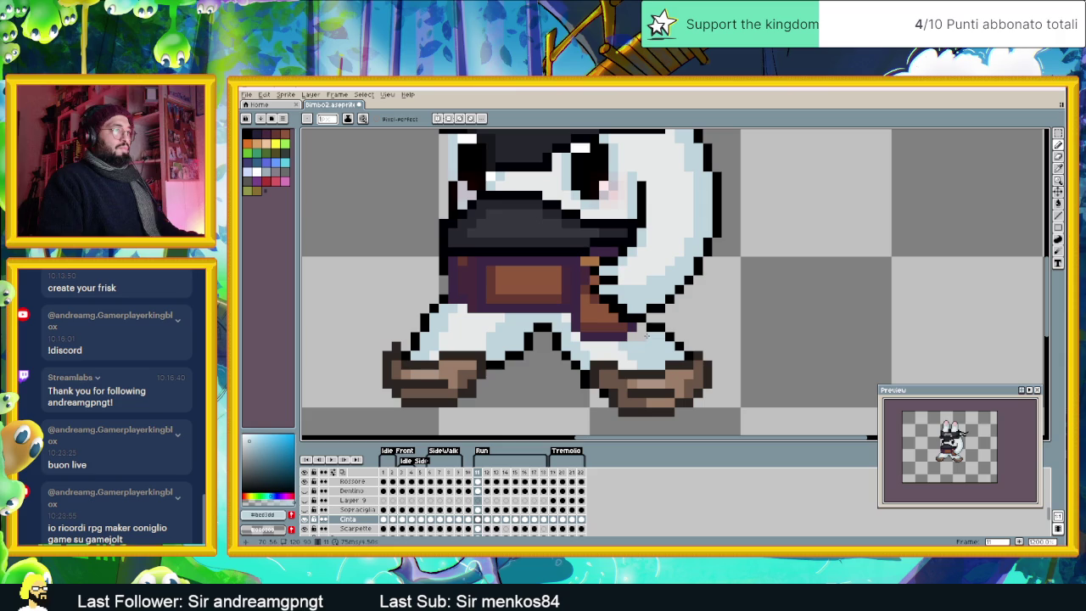
click(634, 336)
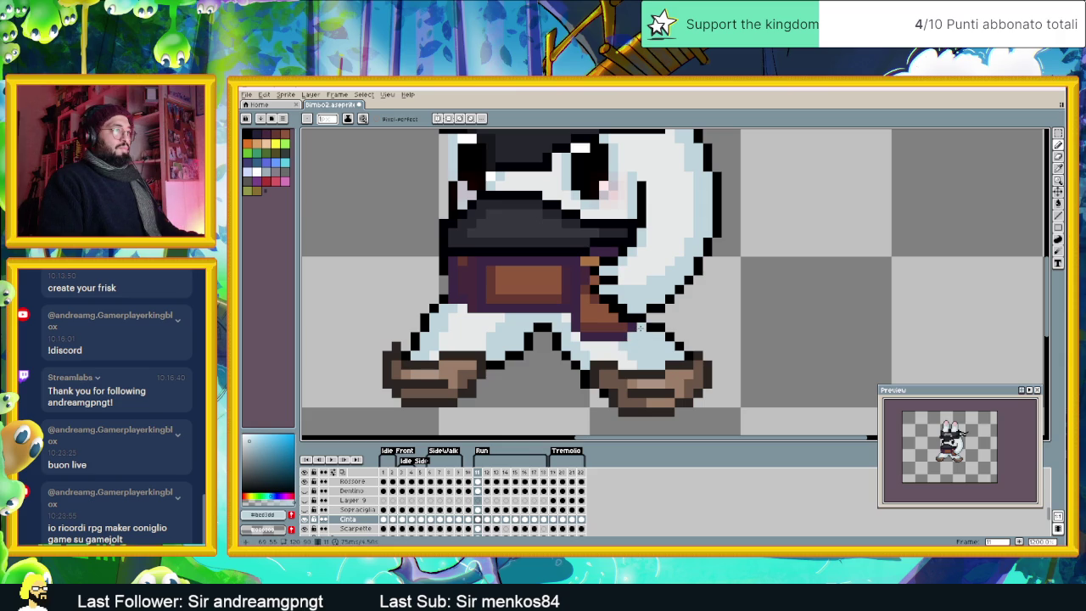
click(486, 519)
alt+click(660, 327)
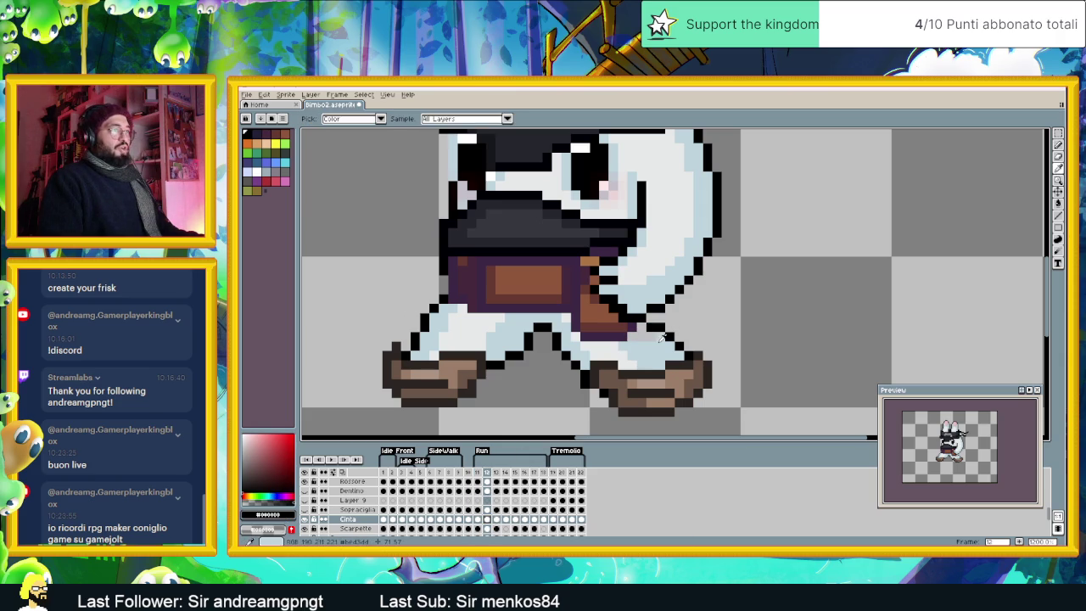
alt+click(650, 338)
key(ctrl+z)
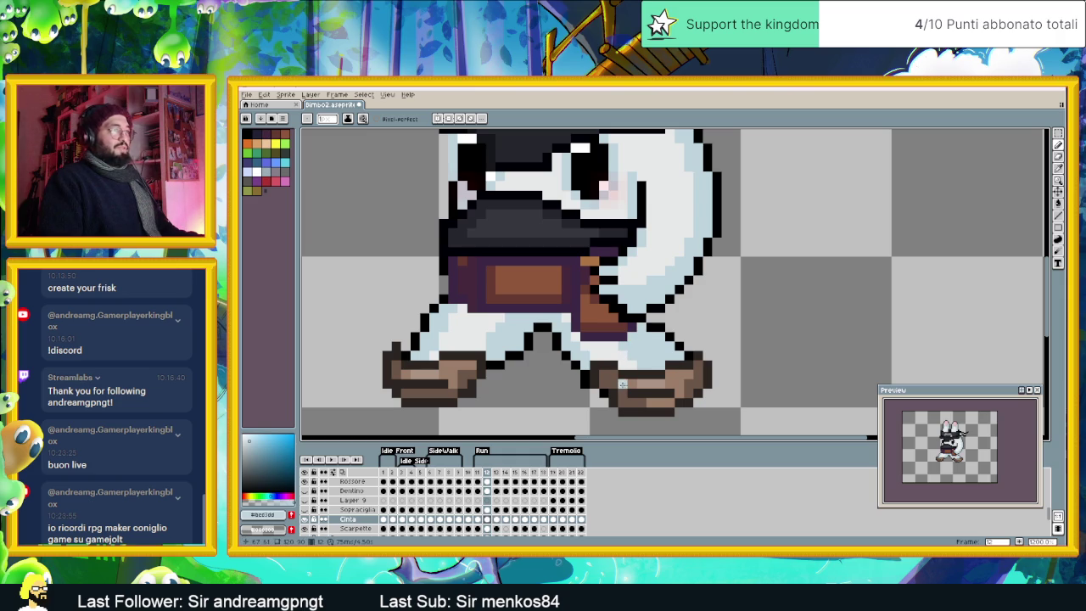
Step: Sample black and light blue on frame 13, then advance to frame 14, the cloud pose
click(496, 520)
key(alt)
alt+click(670, 341)
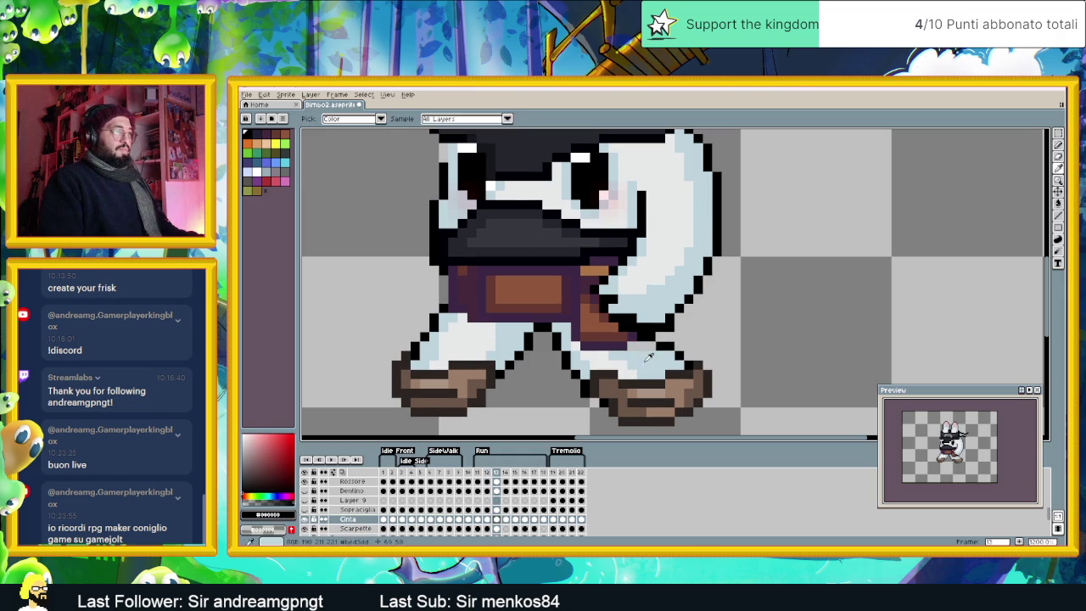
alt+click(649, 344)
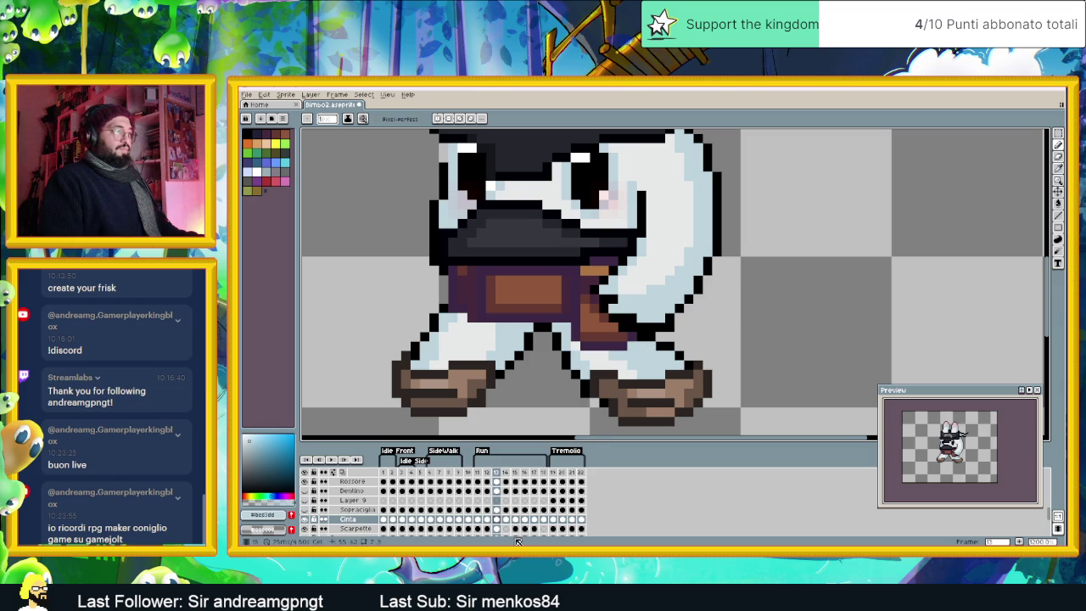
click(506, 519)
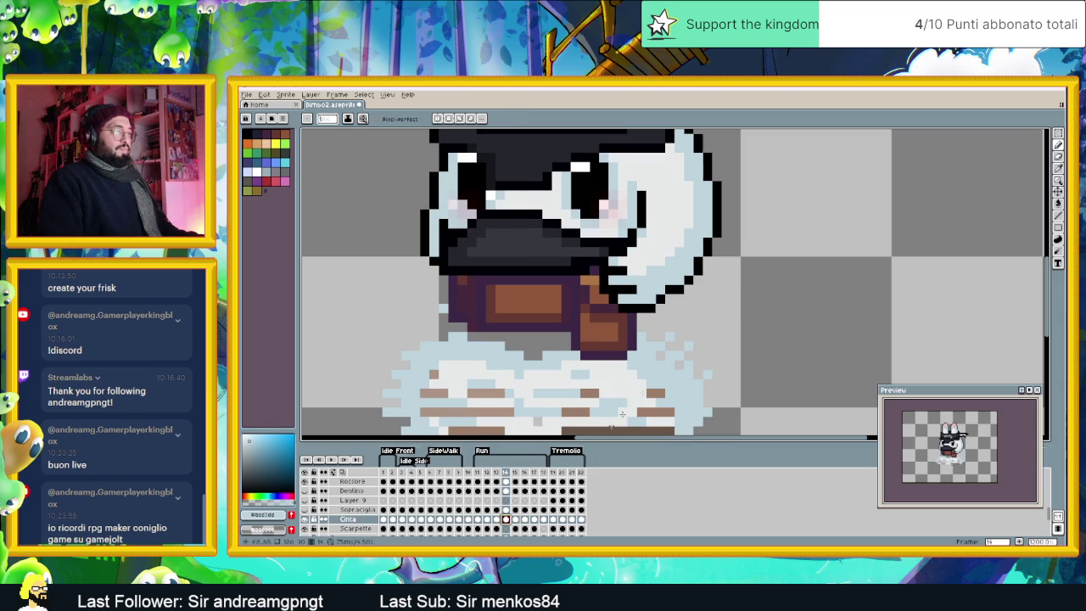
key(minus)
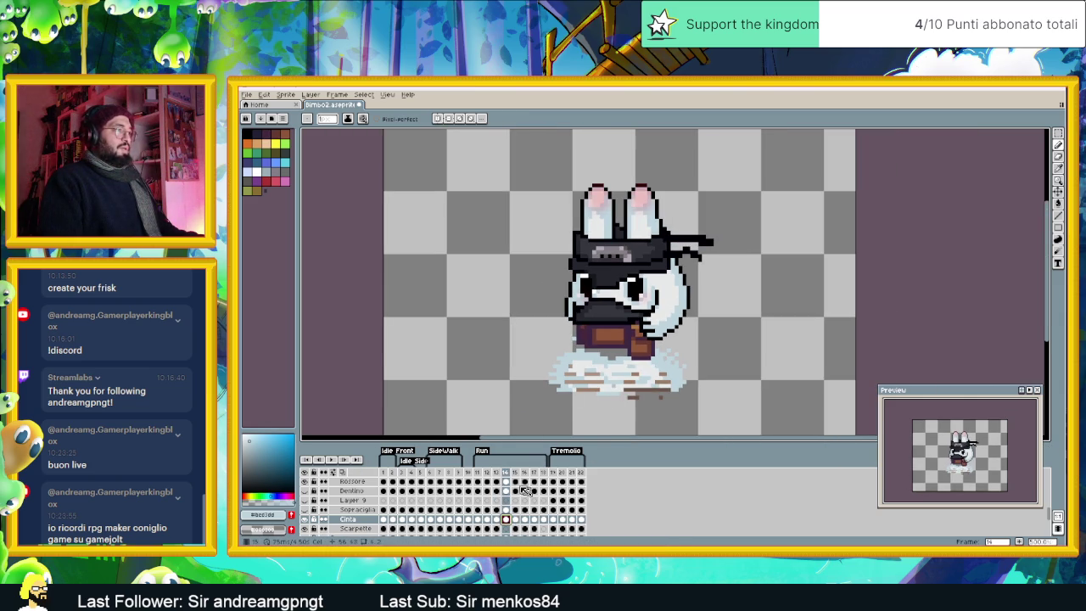
Step: Review the belt by stepping through run frames 11 to 16, ending on frame 15
click(479, 472)
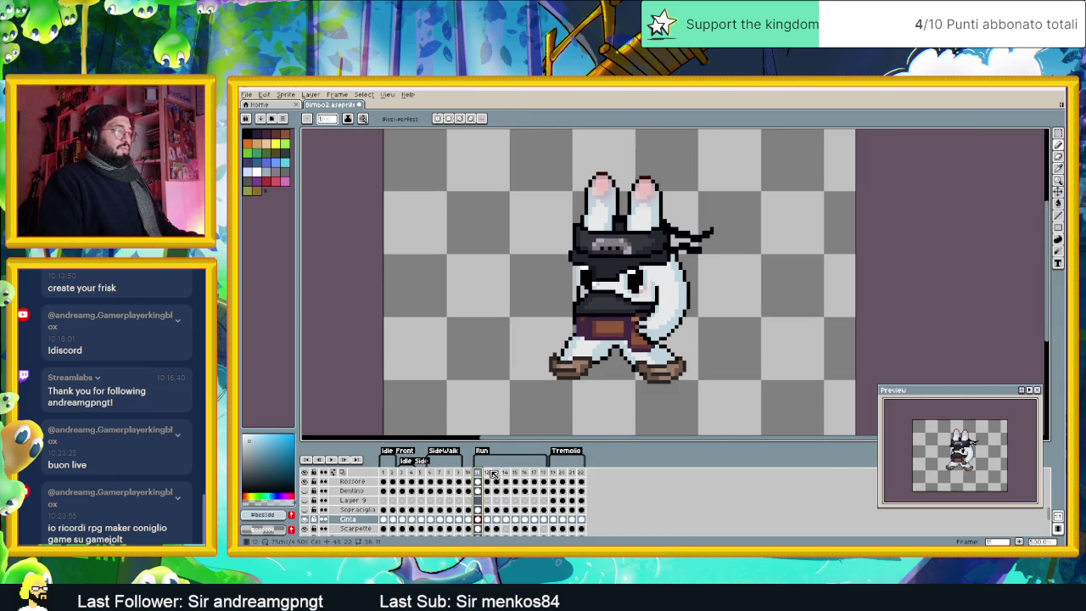
click(489, 472)
click(498, 472)
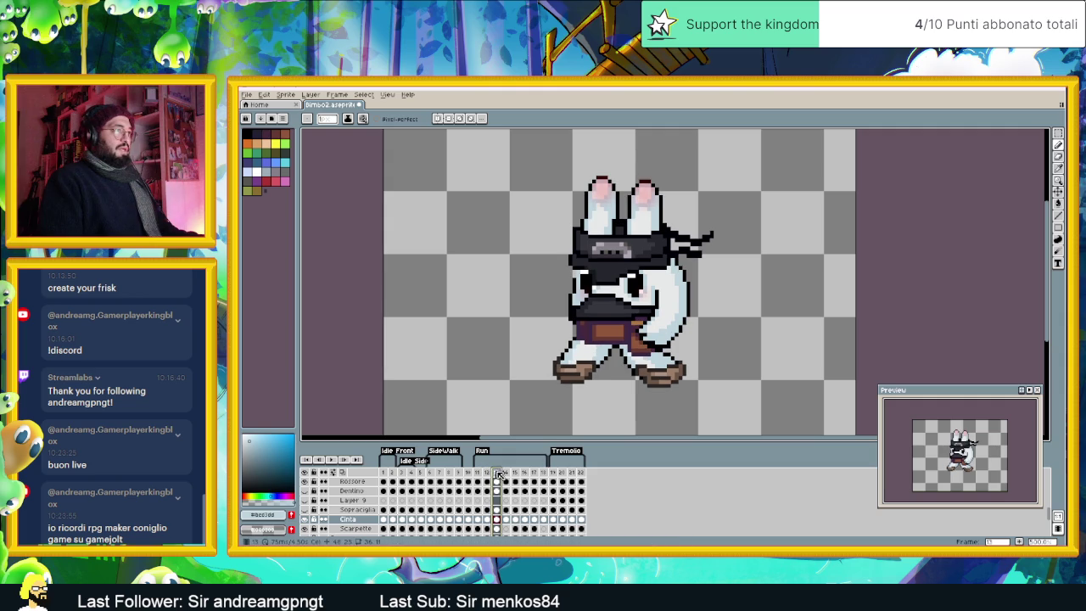
click(507, 472)
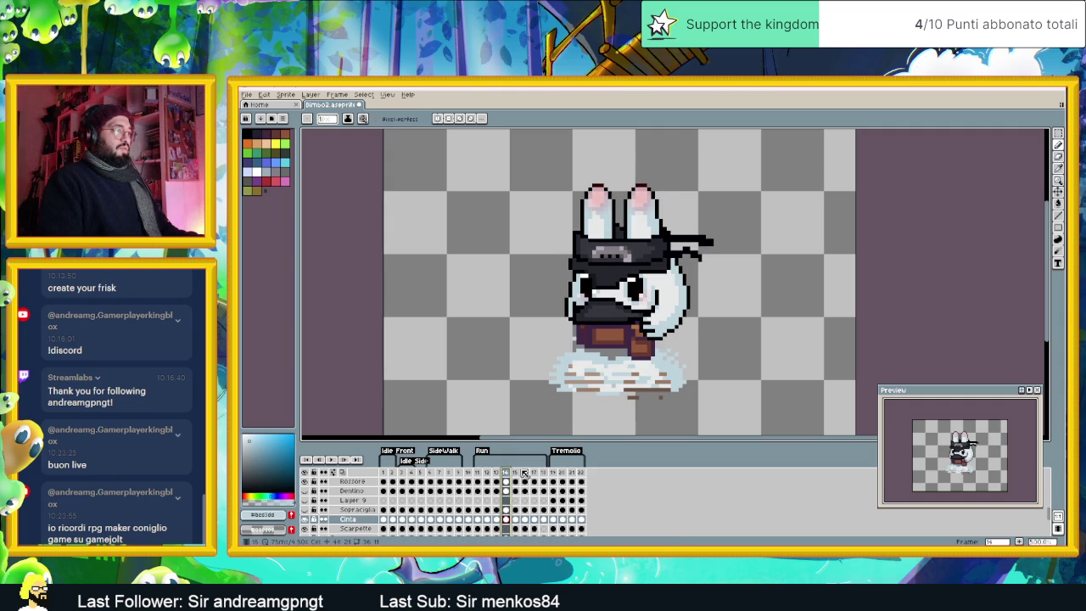
click(516, 472)
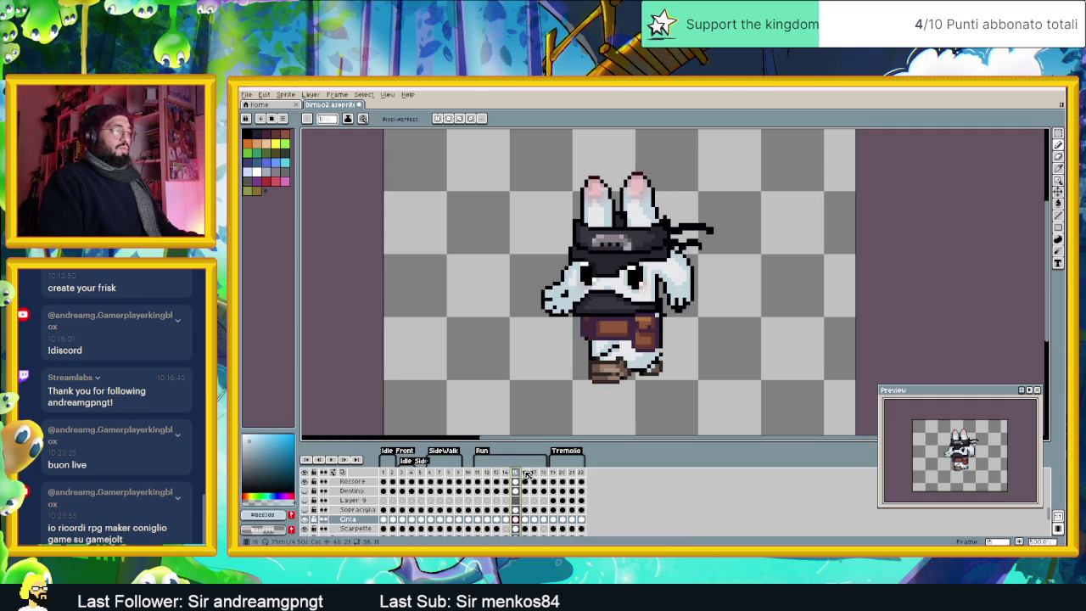
click(525, 472)
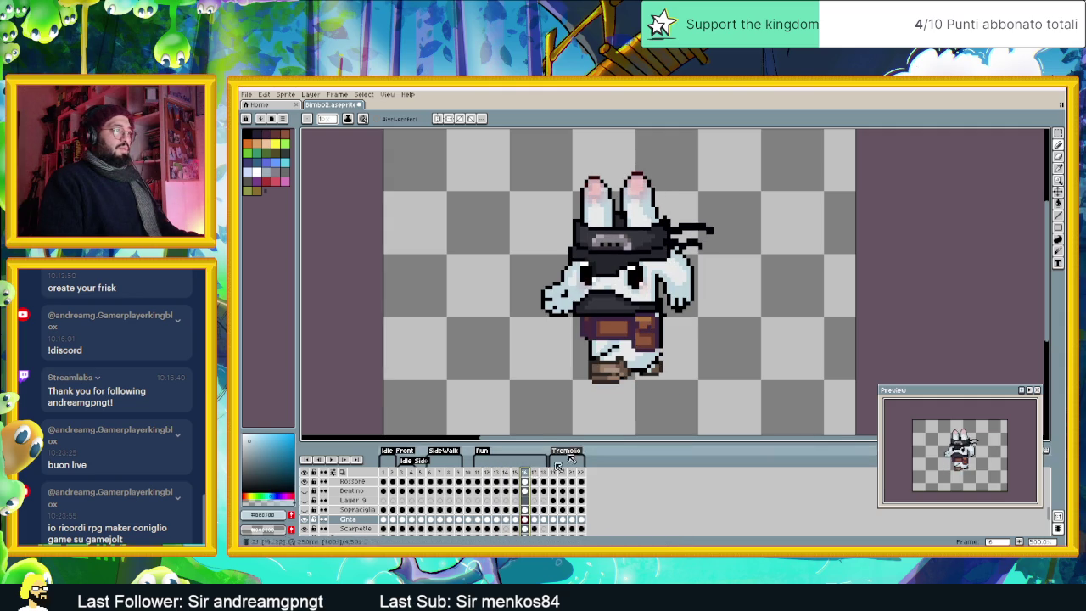
click(516, 482)
Step: Touch up the belt with light-blue fur and black outline across frames 15 to 18, then zoom out
scroll(657, 352, up, 2)
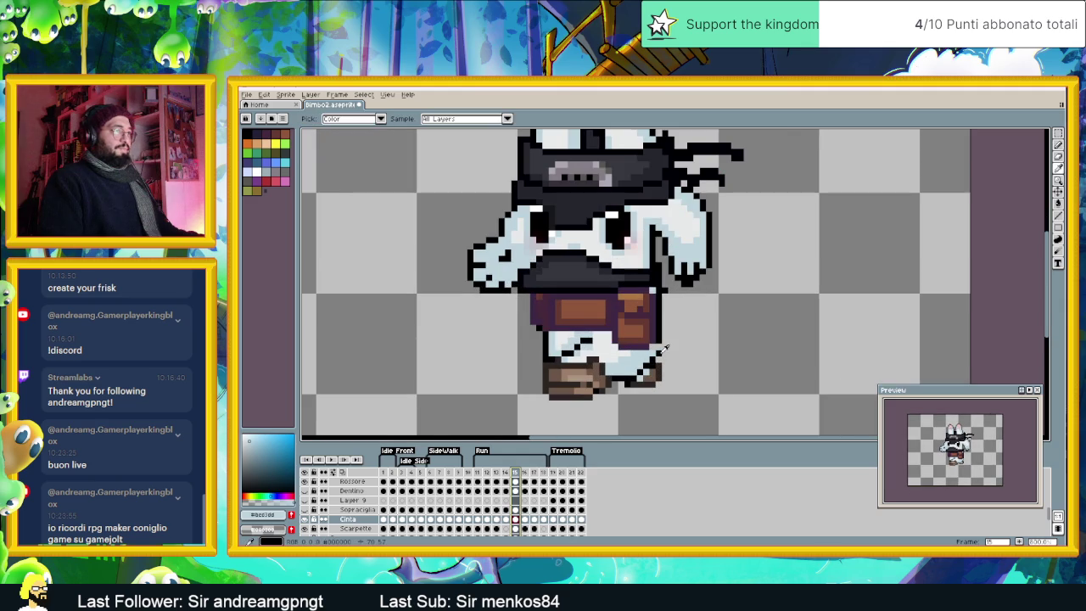
alt+click(652, 348)
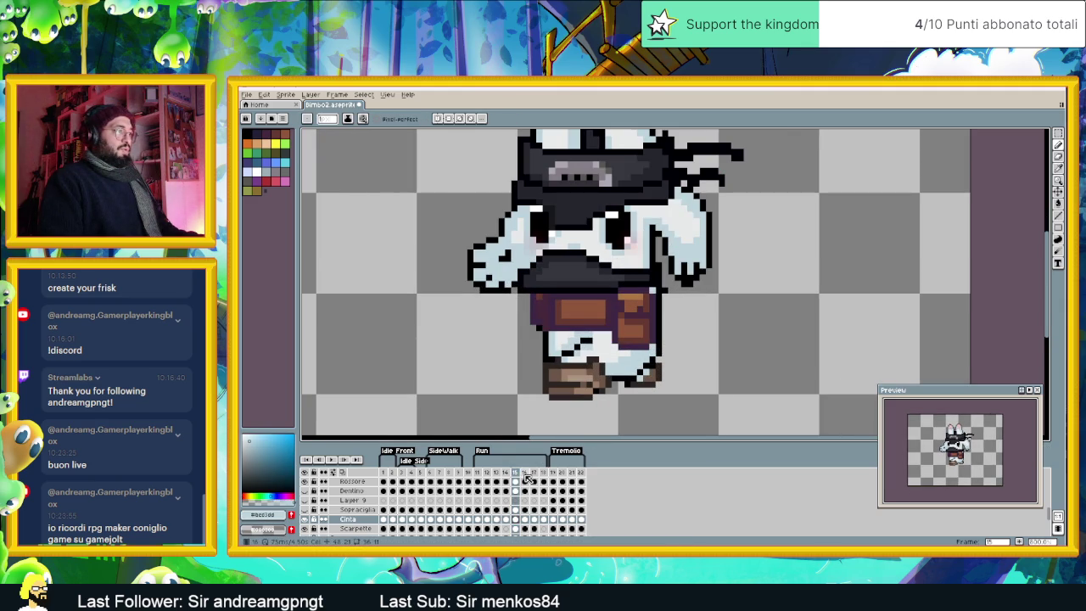
click(523, 473)
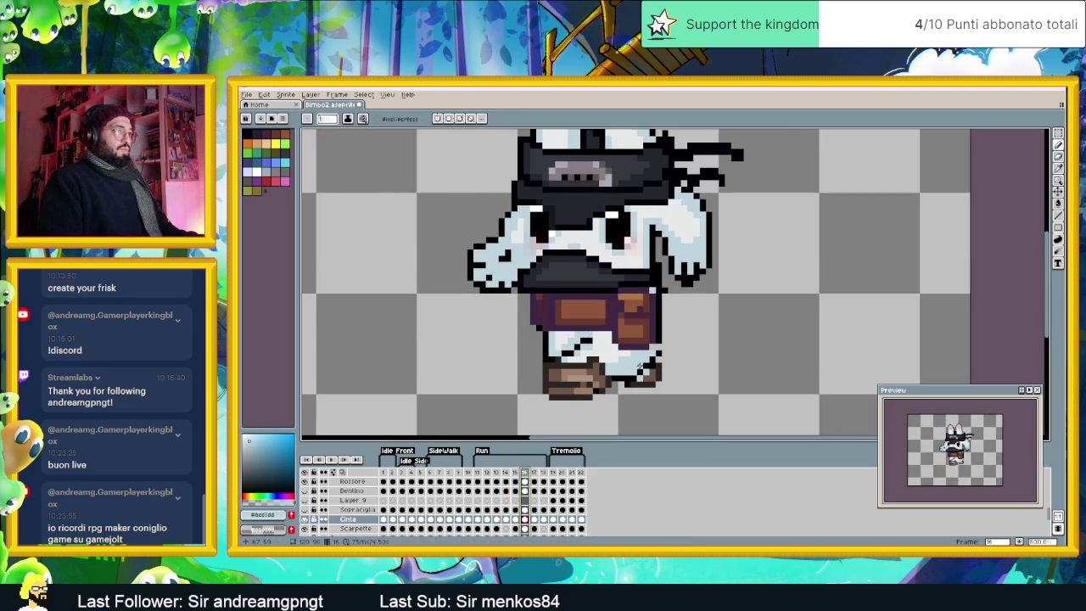
alt+click(654, 347)
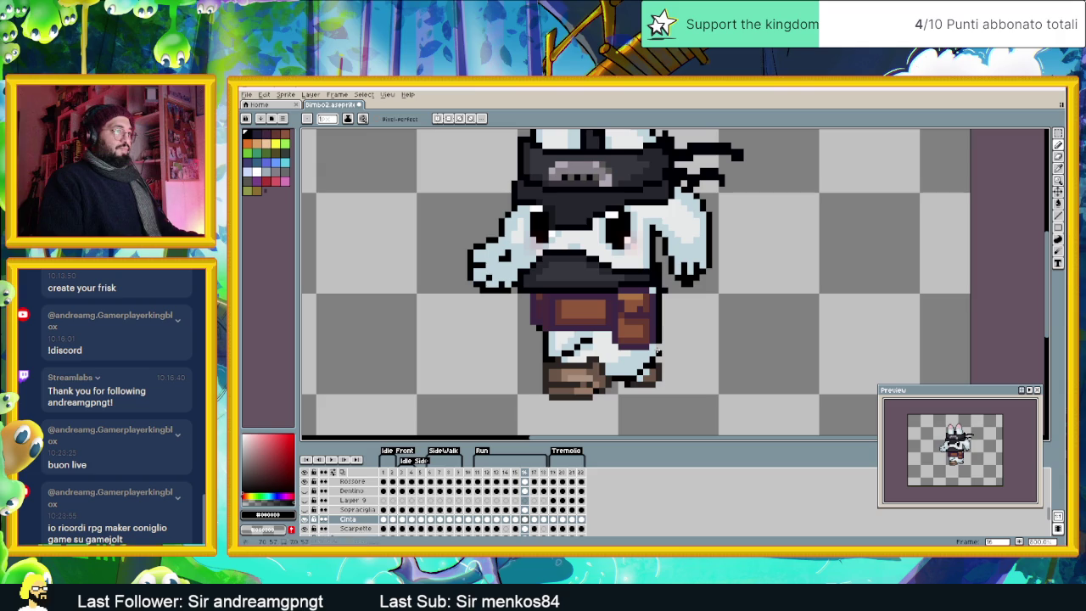
click(533, 472)
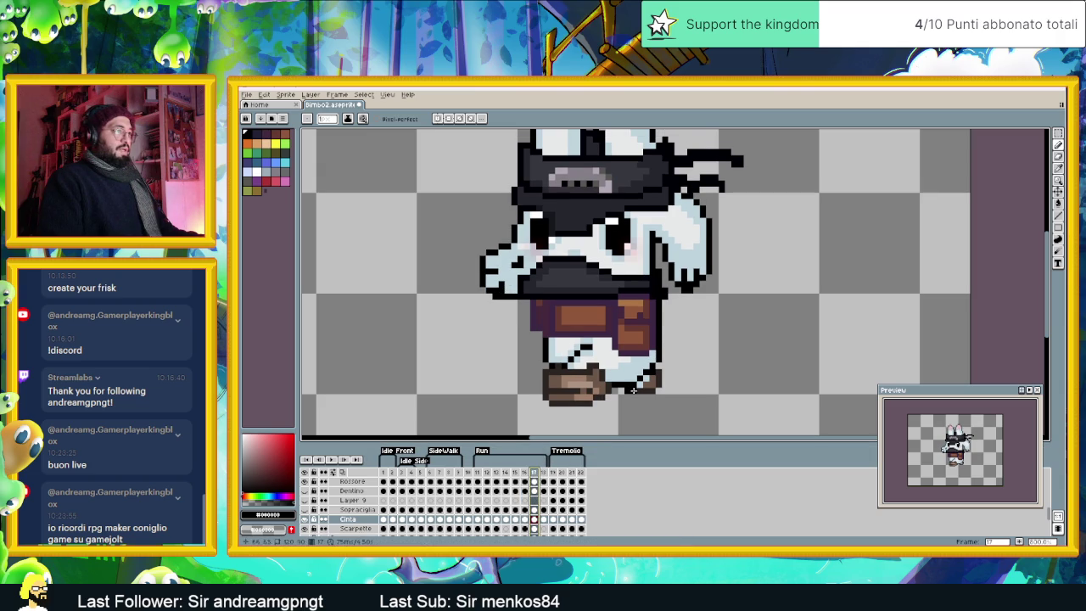
click(544, 472)
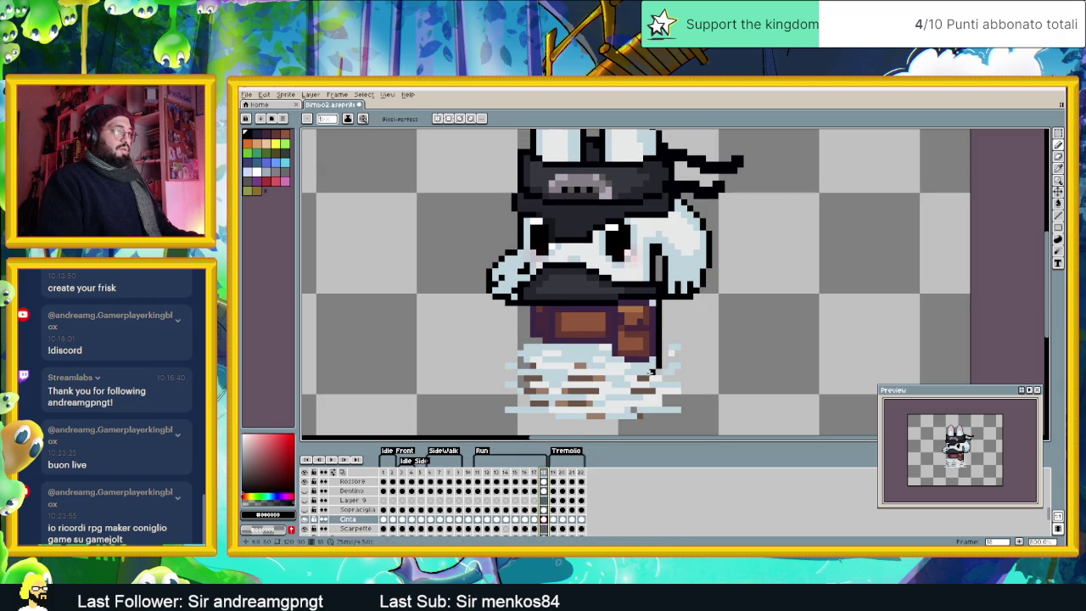
alt+click(653, 363)
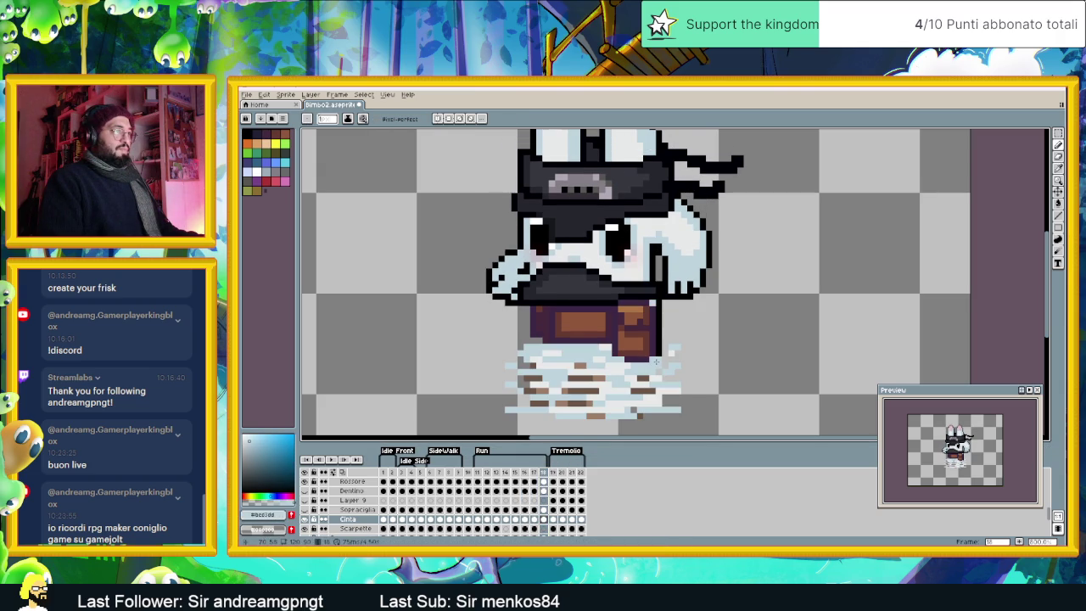
scroll(630, 371, down, 1)
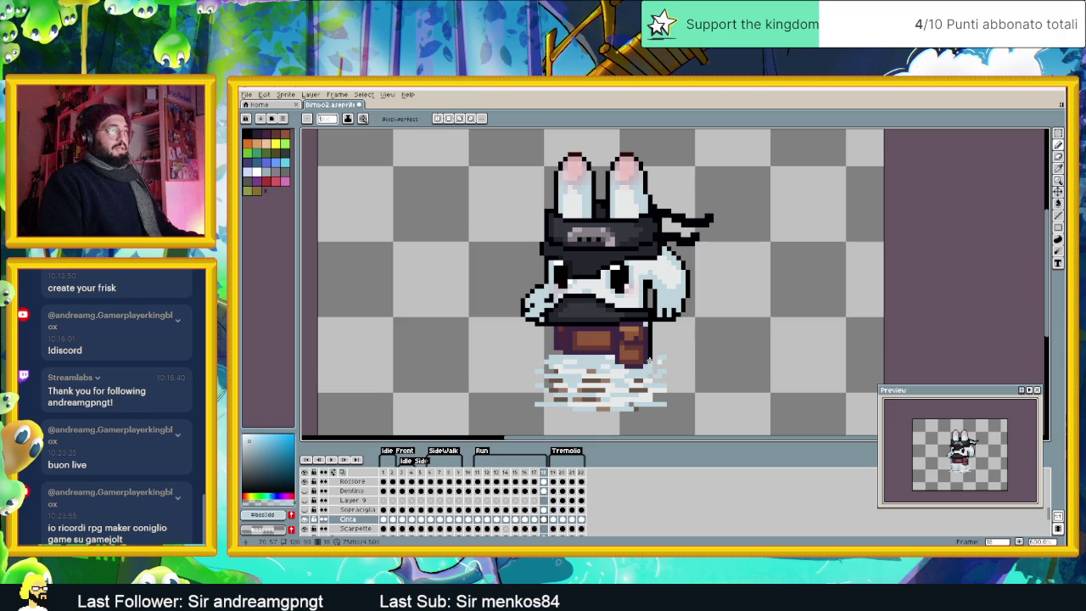
scroll(653, 387, down, 1)
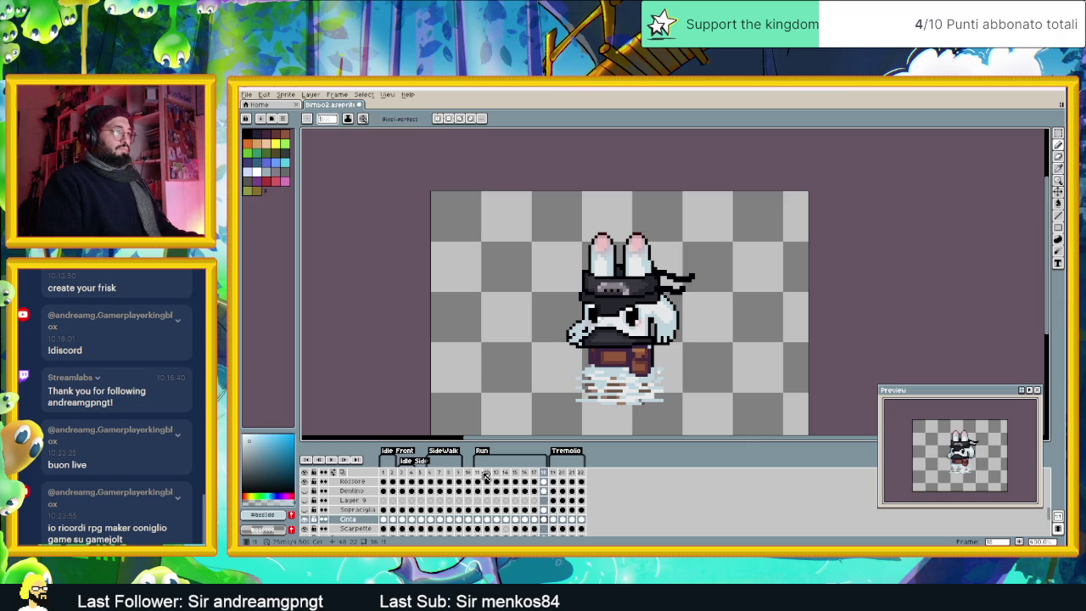
Step: Compare the Outline1 bunny pose in run frames 11 and 12
scroll(485, 487, down, 2)
scroll(484, 500, down, 2)
scroll(482, 508, down, 2)
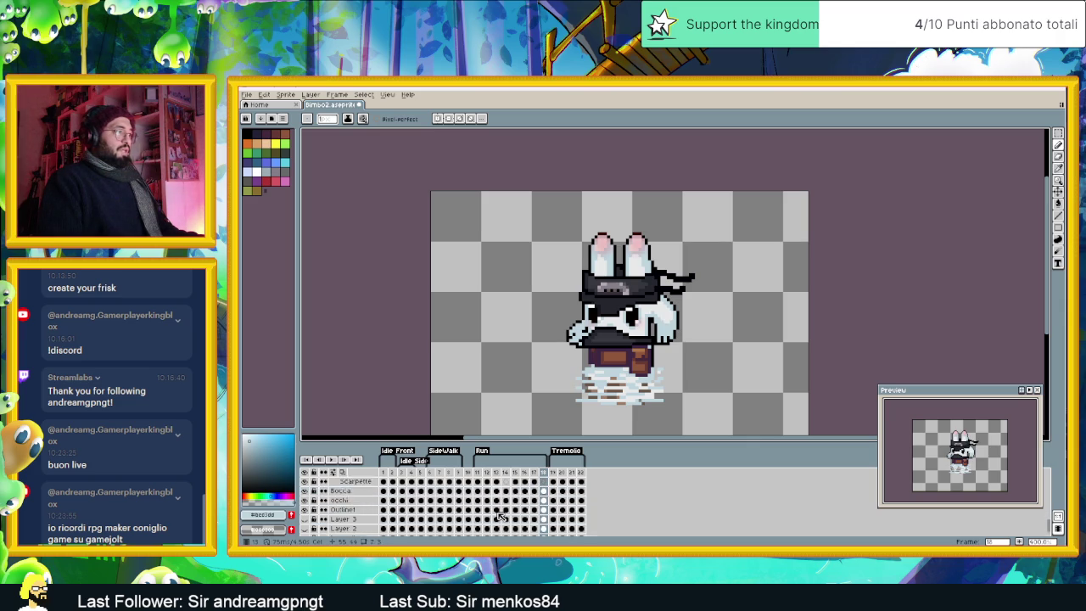
scroll(480, 515, down, 2)
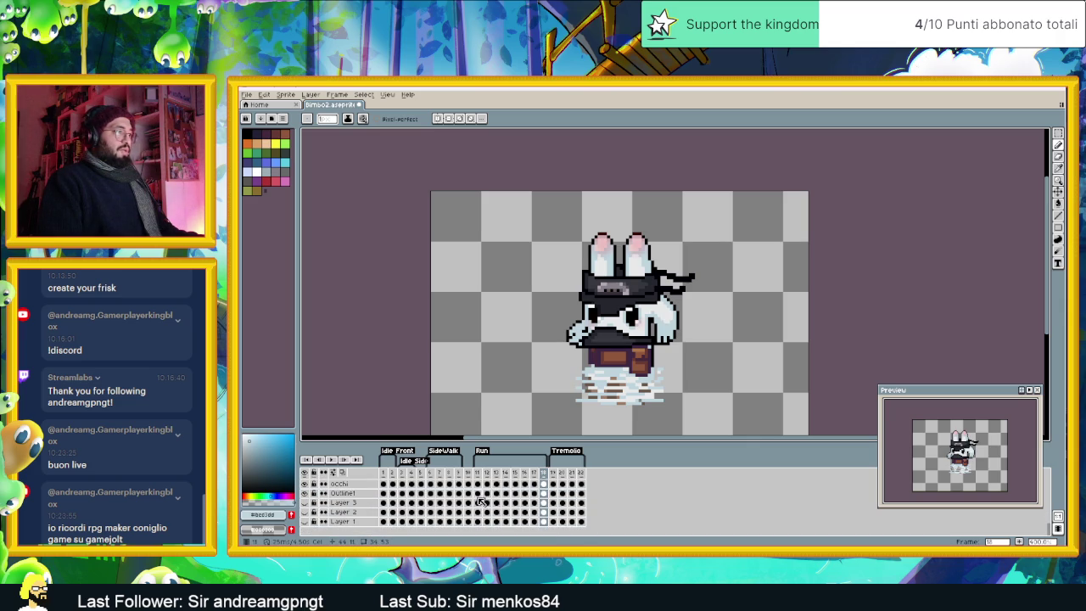
click(478, 493)
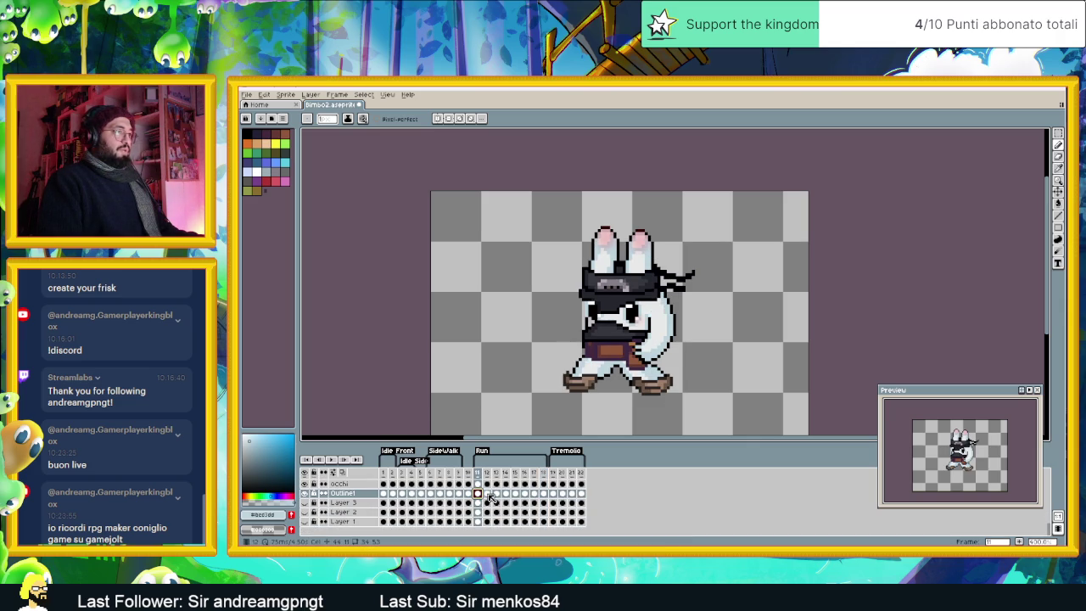
click(489, 494)
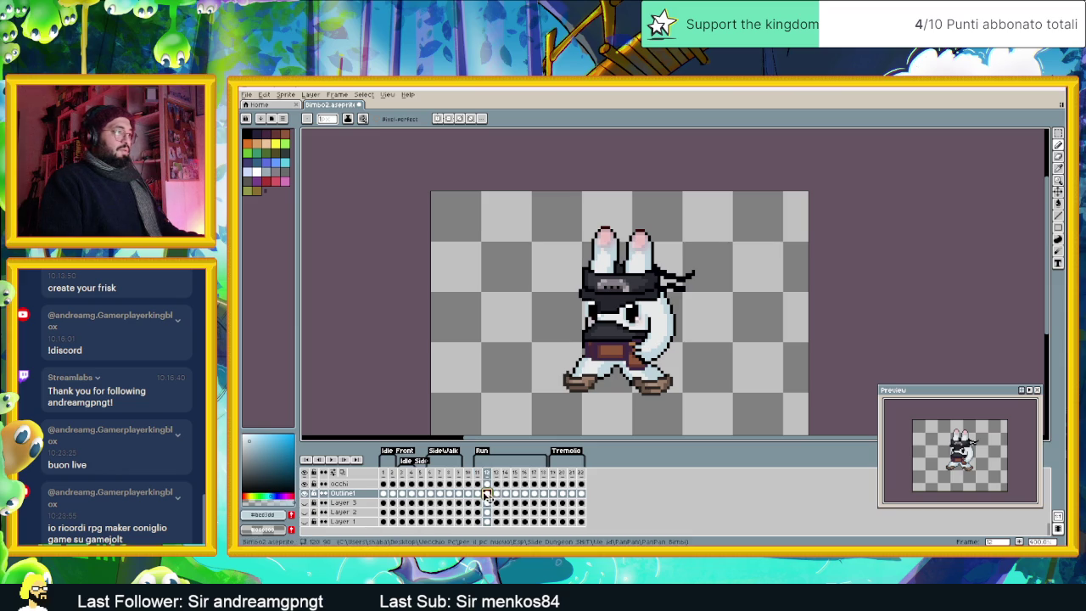
click(477, 492)
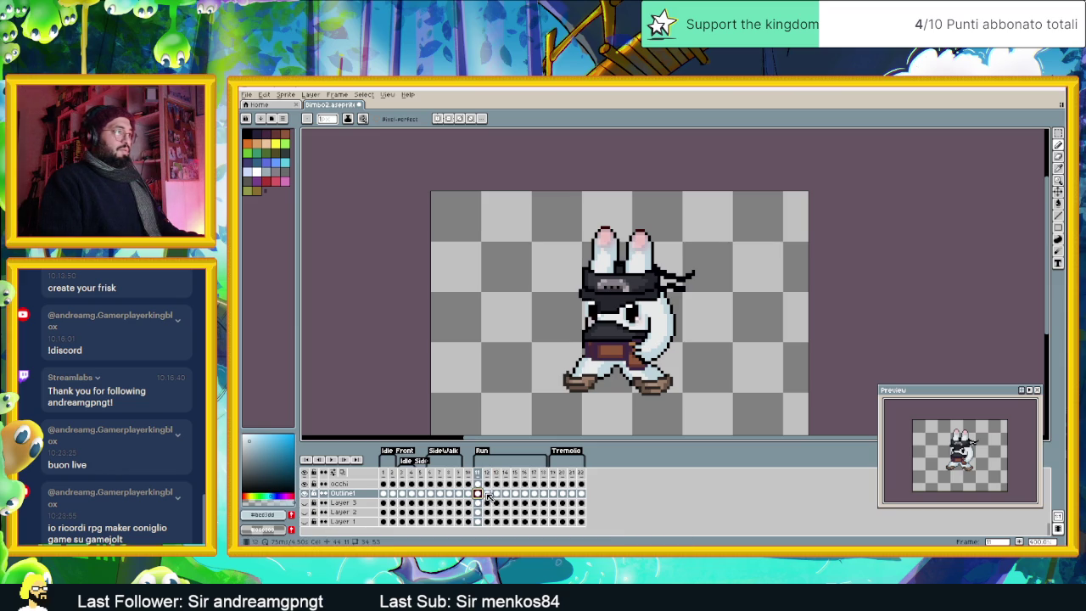
click(487, 494)
scroll(628, 339, up, 3)
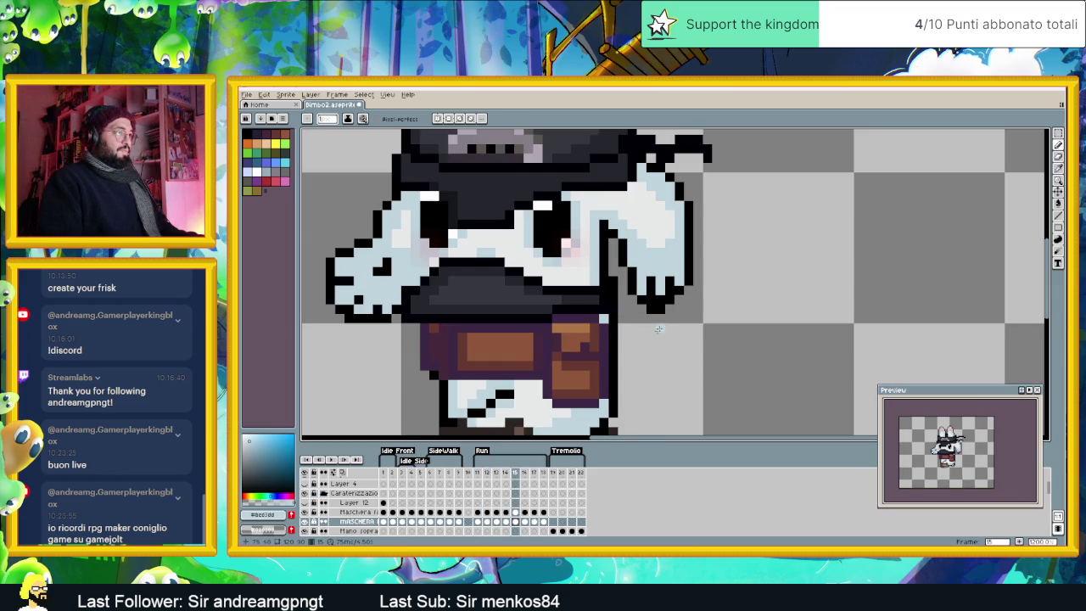
scroll(644, 339, down, 3)
scroll(576, 365, up, 1)
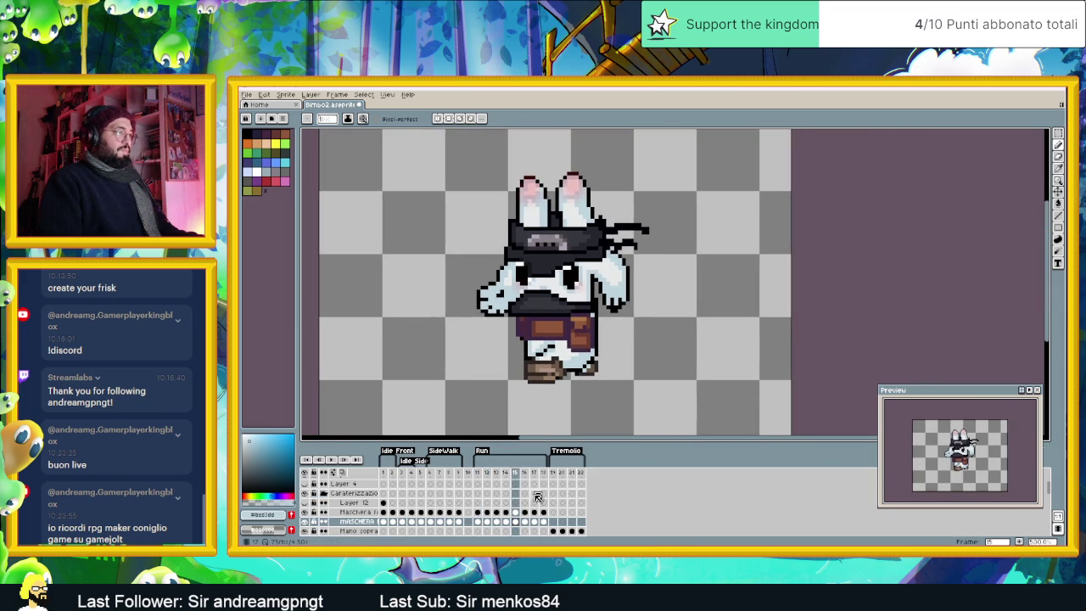
Step: Review the MASCHERA mask in frames 16–18 and eyedrop the near-black outline and dark grey colours
click(526, 521)
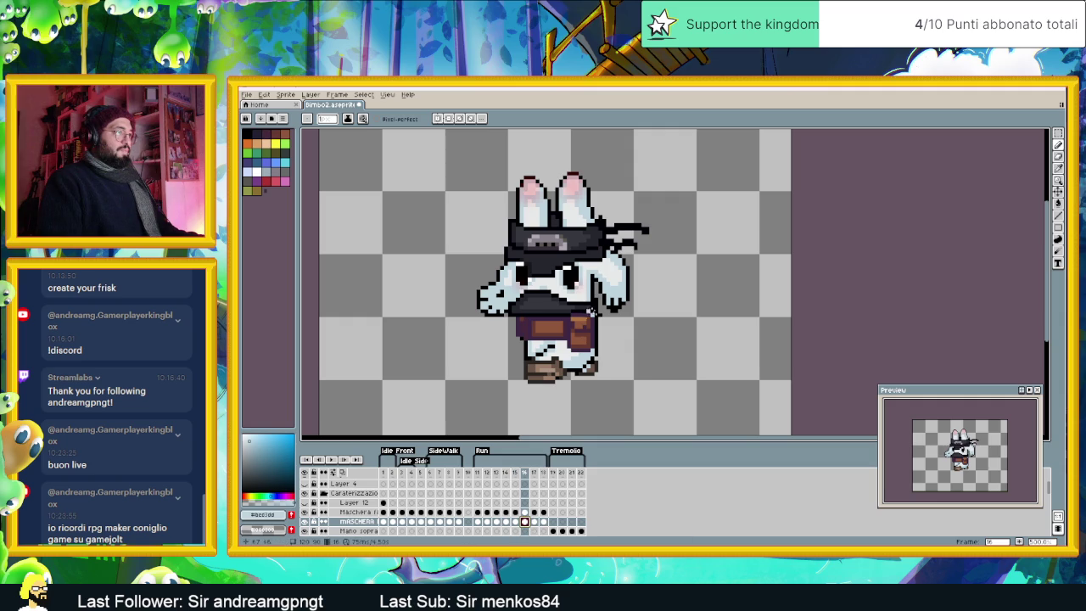
key(Right)
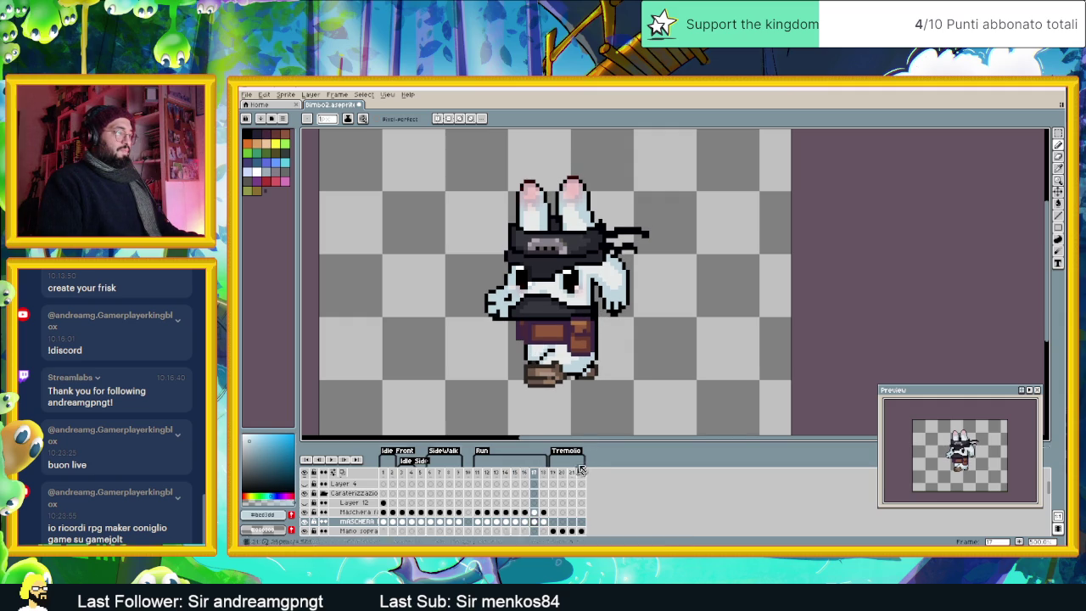
click(545, 522)
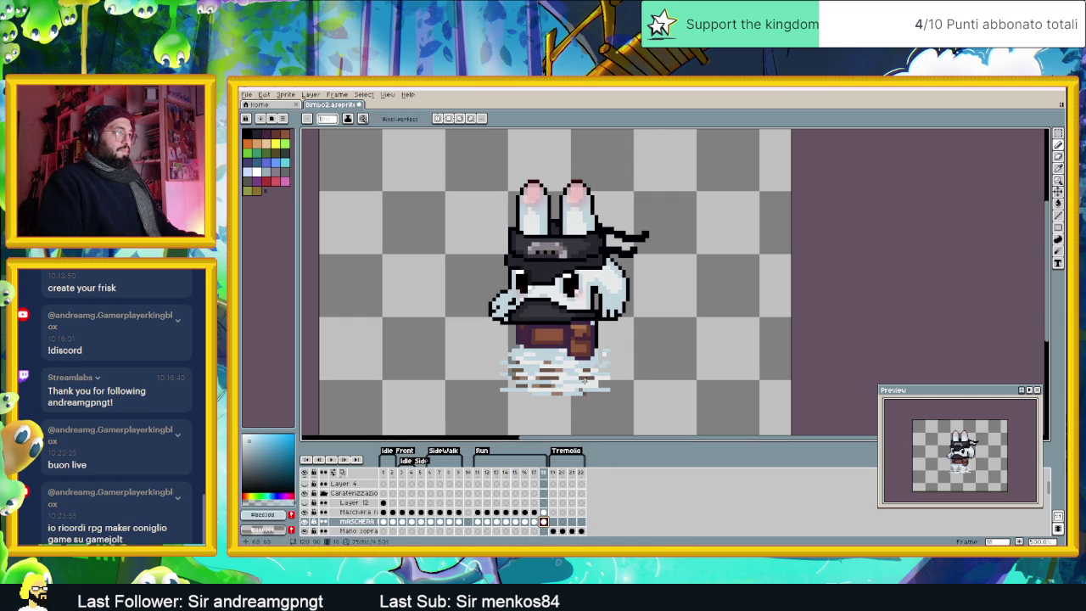
scroll(591, 329, up, 1)
scroll(591, 329, up, 1)
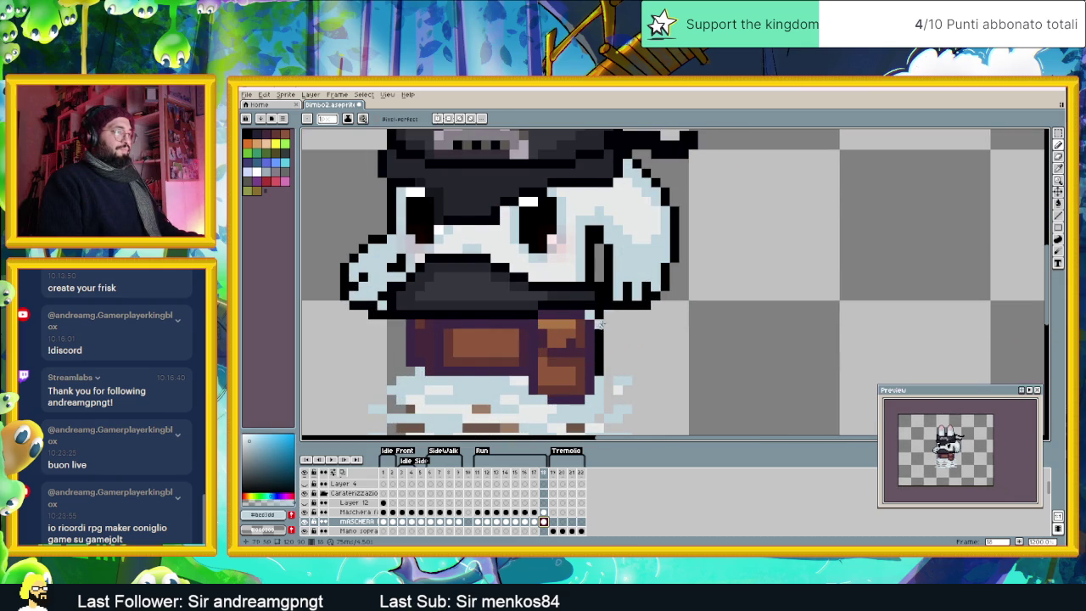
scroll(602, 318, down, 1)
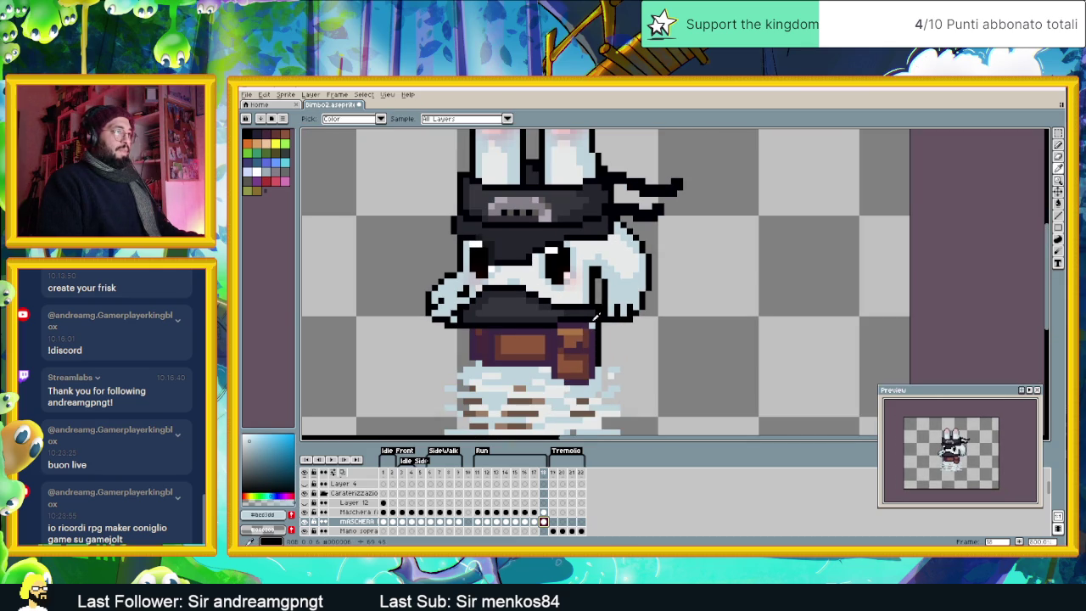
alt+click(592, 323)
scroll(590, 316, up, 1)
alt+click(587, 324)
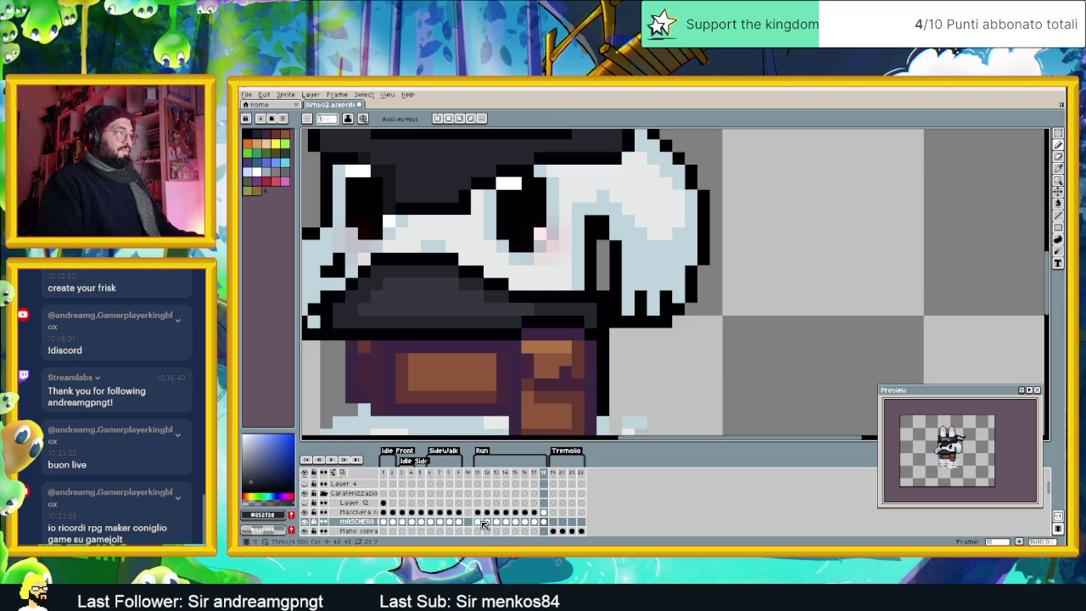
Step: Step through the MASCHERA mask in frames 12 to 16
click(484, 524)
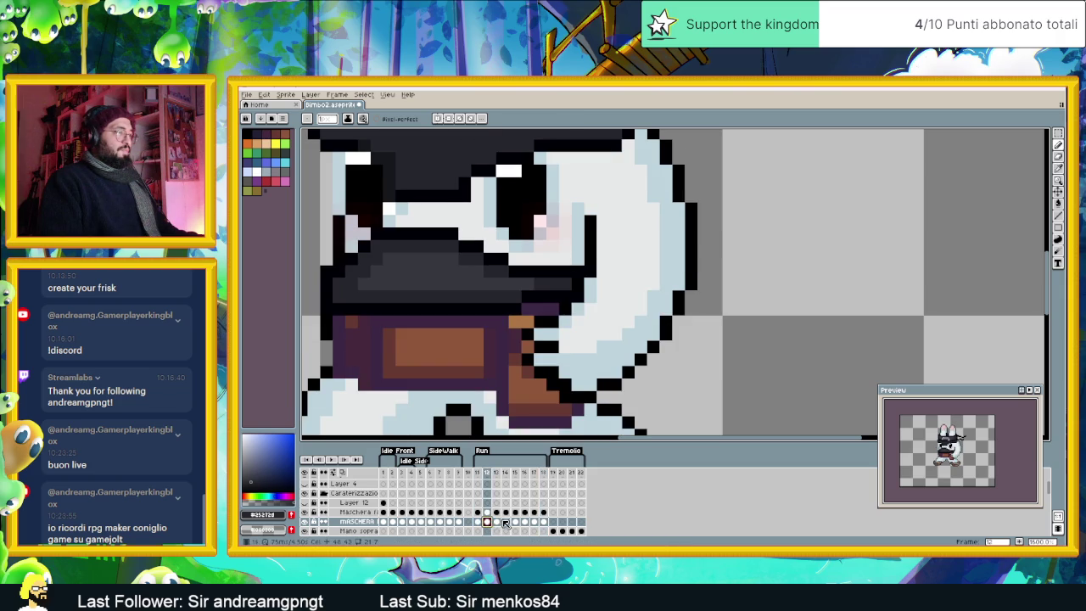
click(497, 522)
click(507, 522)
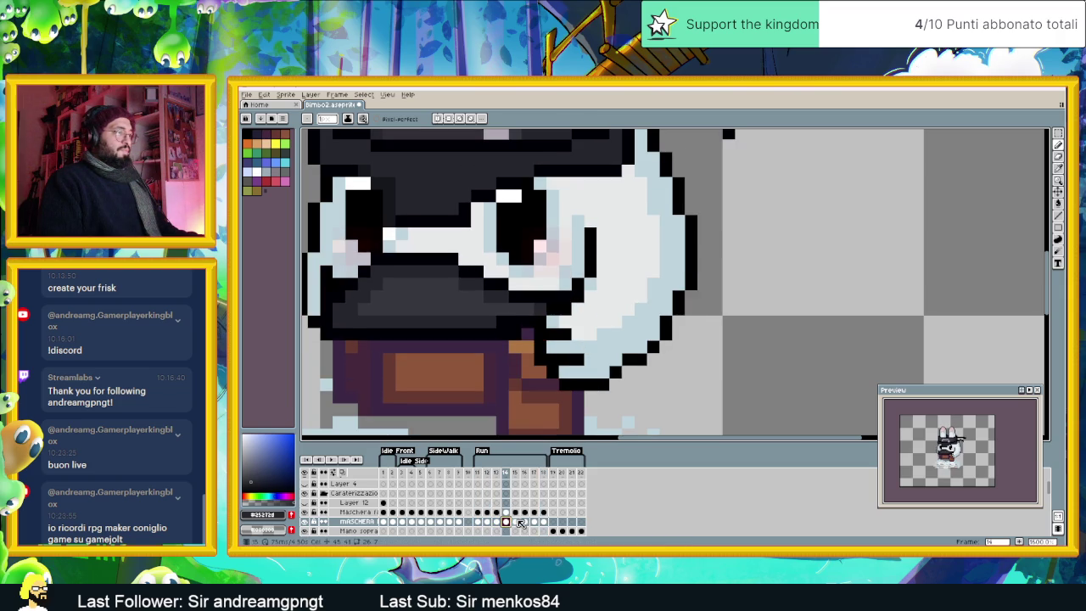
click(516, 521)
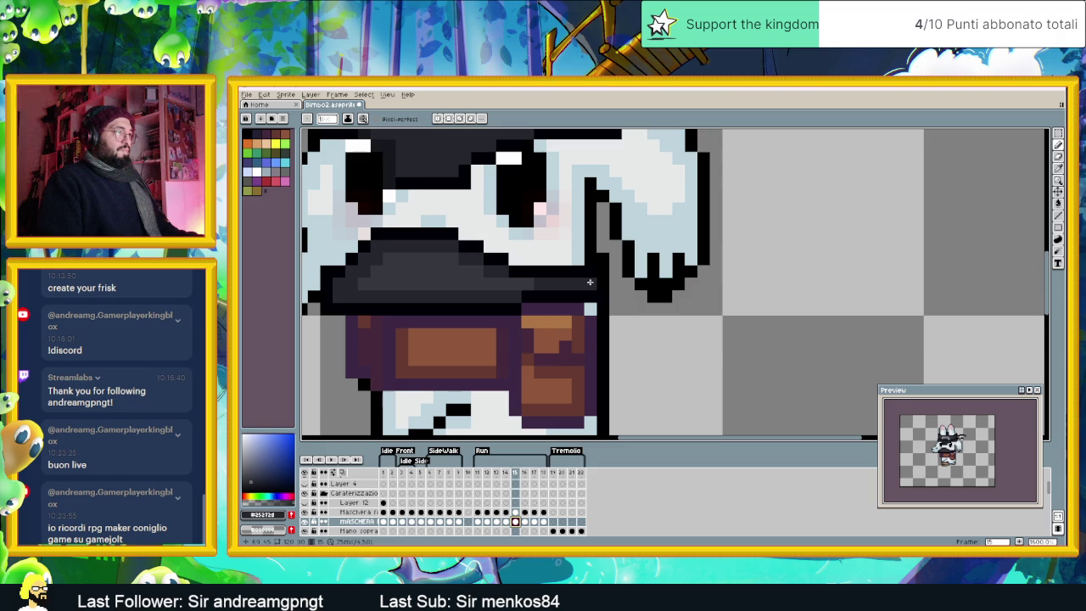
click(526, 521)
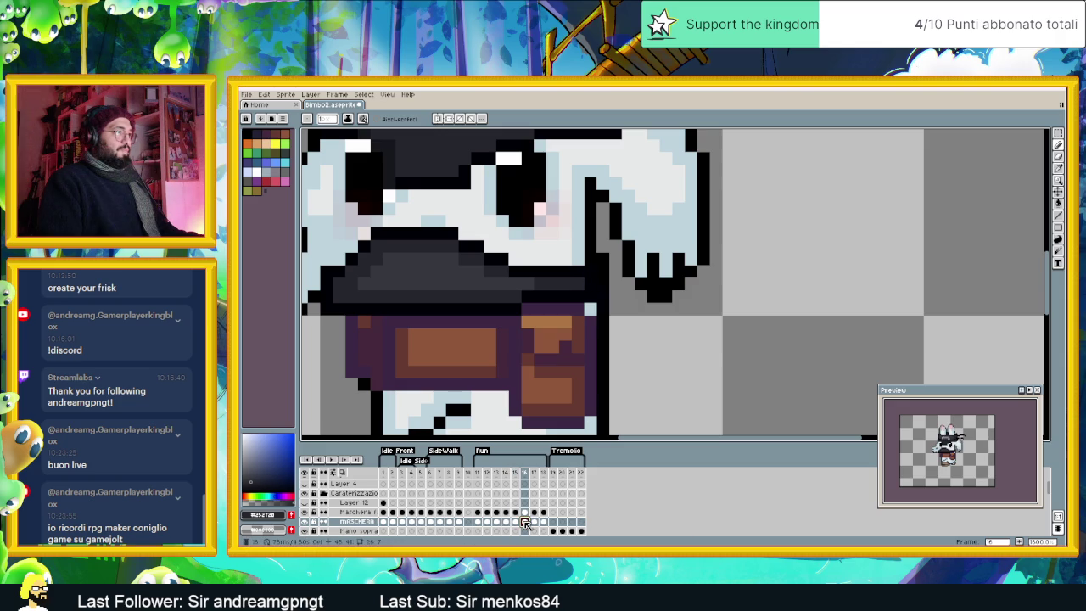
Step: Fix the mask with black and dark grey across frames 14 to 18
alt+click(592, 298)
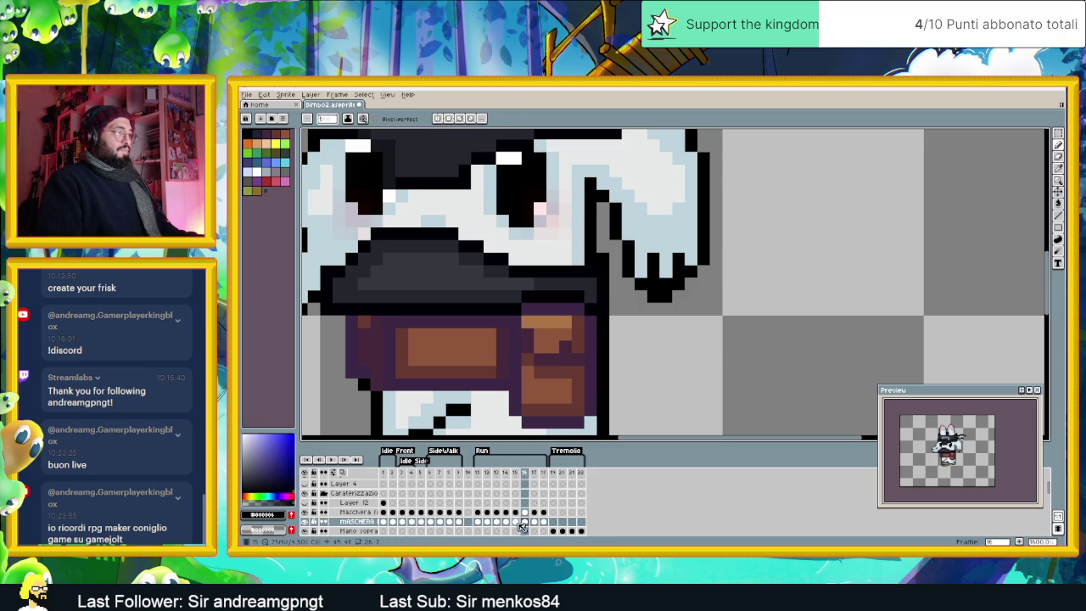
click(515, 521)
alt+click(595, 279)
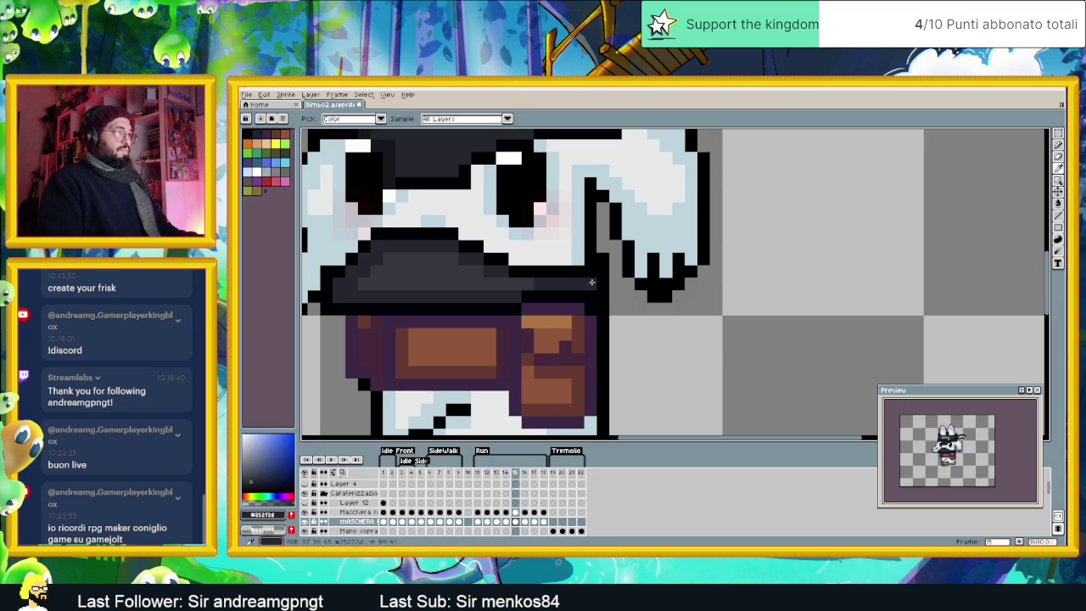
click(507, 521)
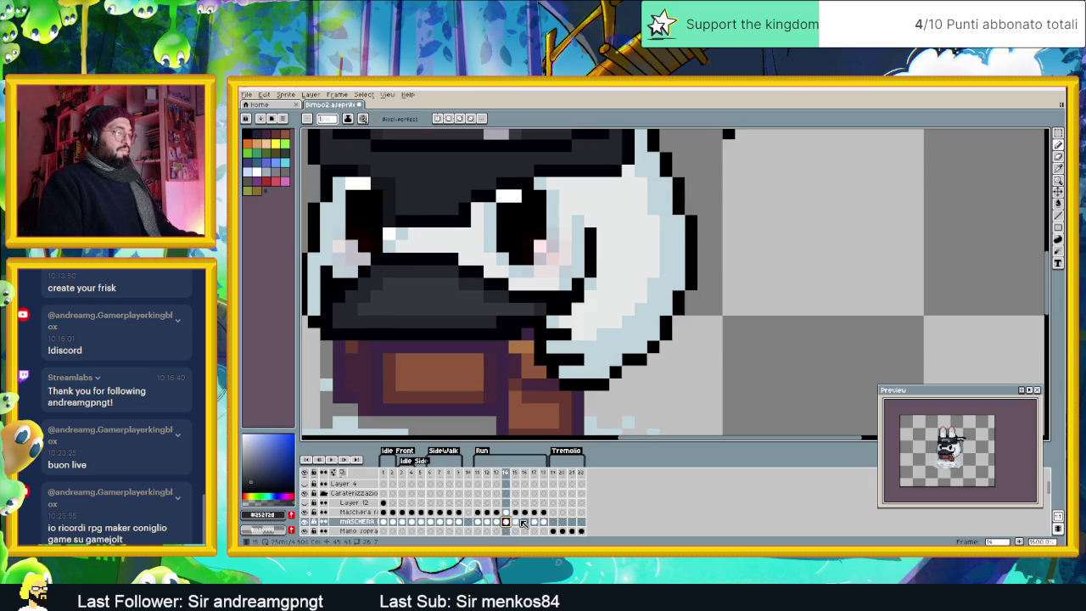
click(515, 521)
click(525, 521)
click(533, 521)
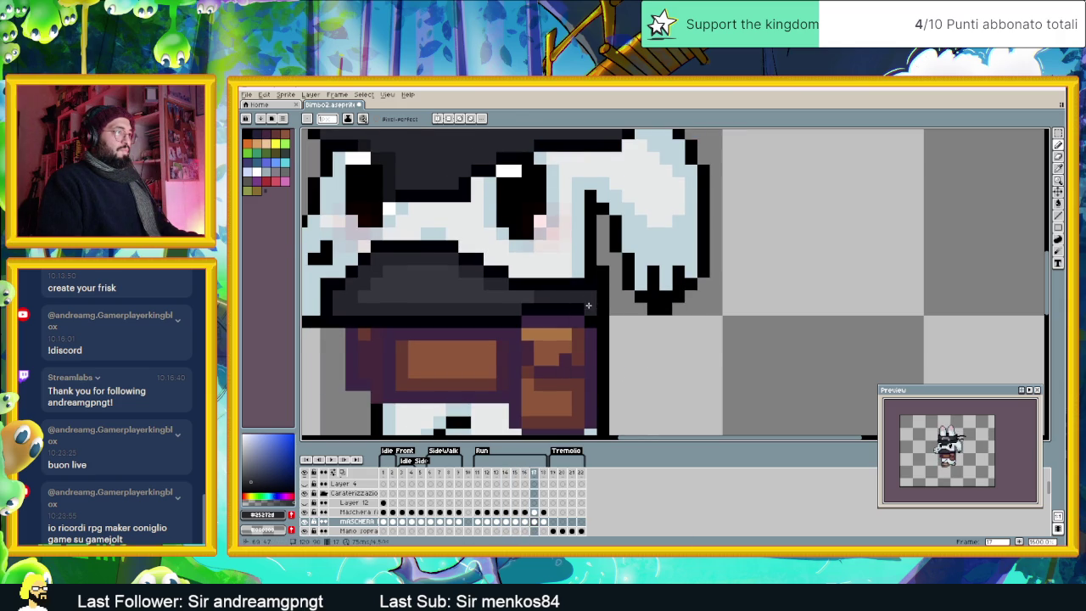
click(543, 521)
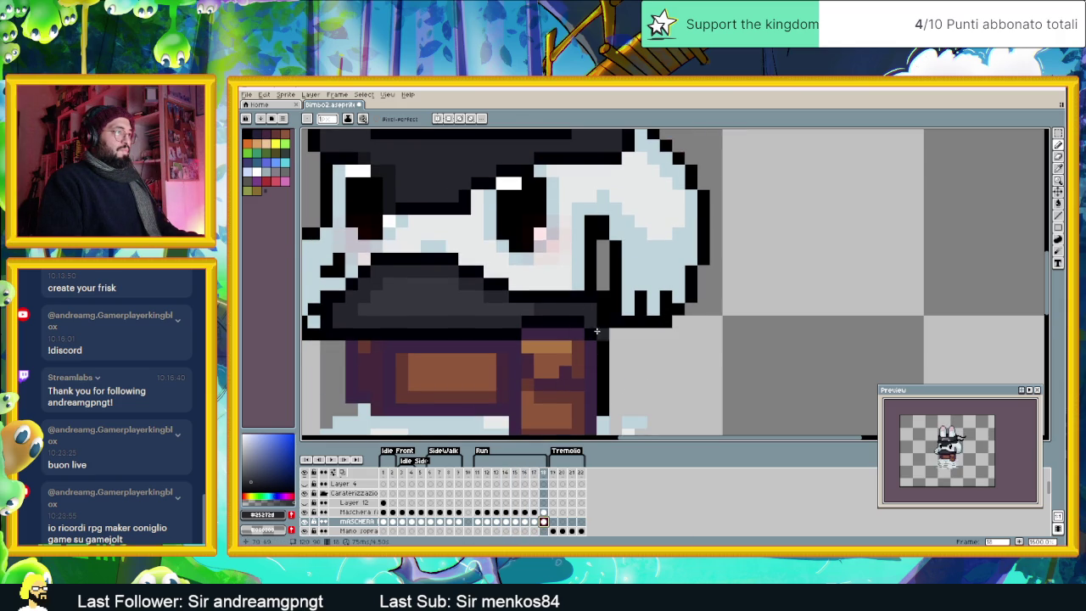
scroll(597, 361, down, 5)
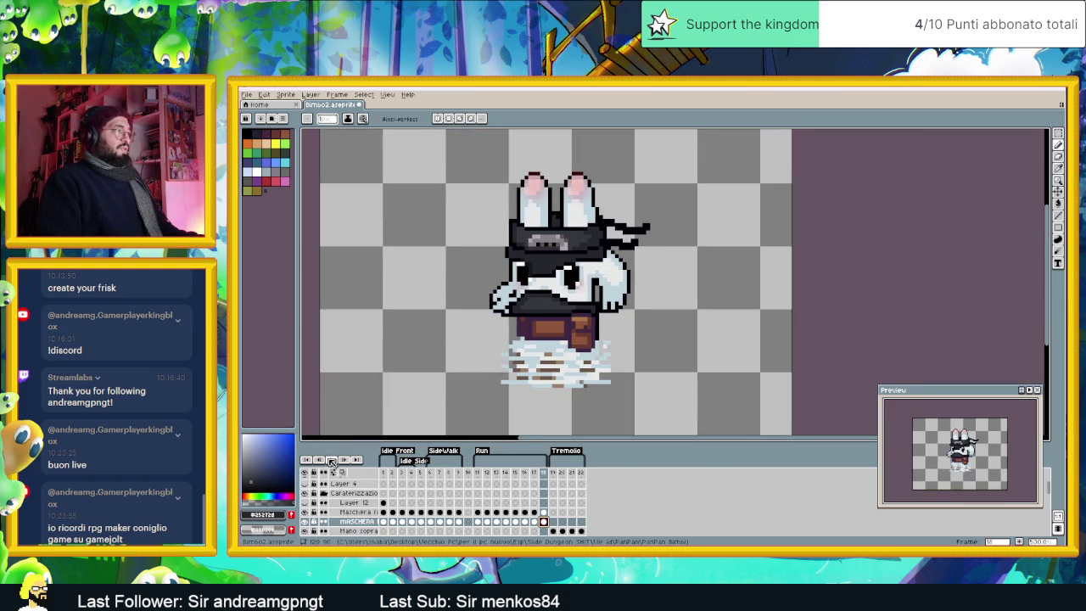
Step: Play the animation to check the mask fit, then stop on frame 1 and view frame 2
click(332, 461)
scroll(654, 324, down, 1)
scroll(656, 326, down, 1)
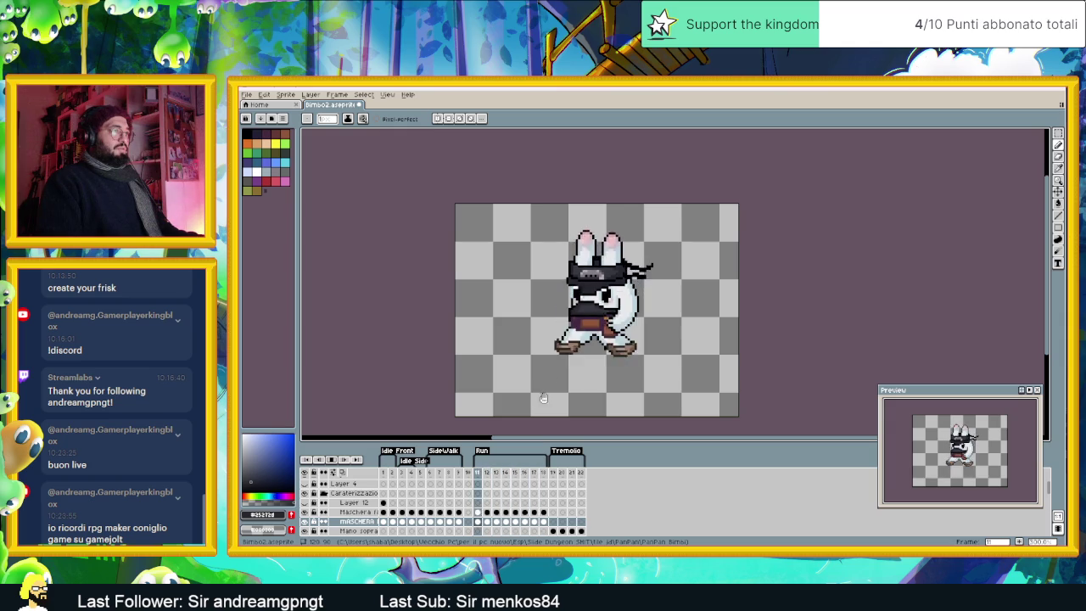
click(389, 472)
click(393, 473)
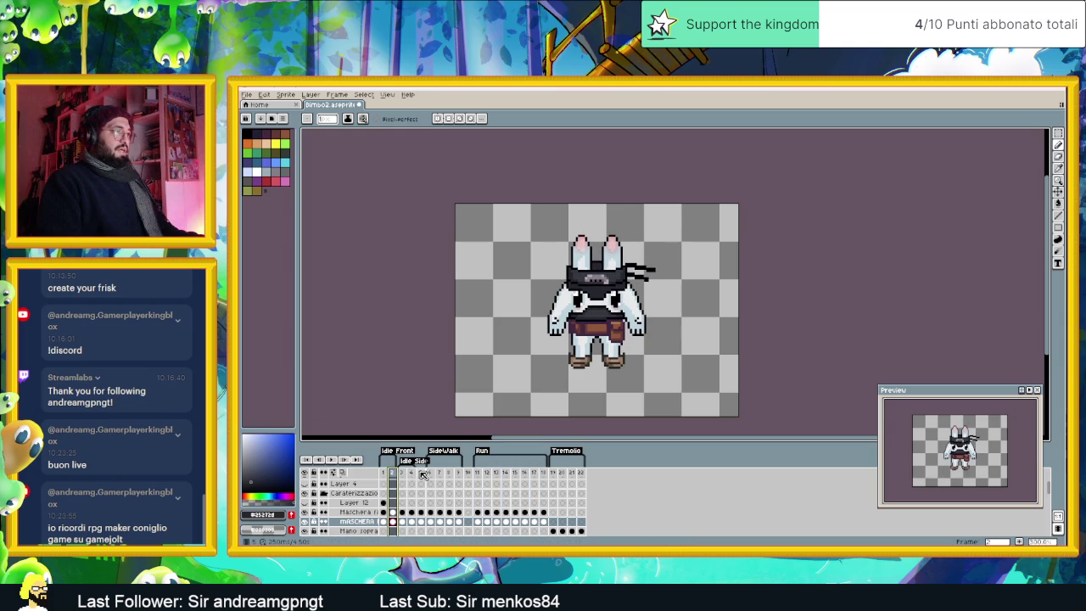
scroll(619, 316, up, 1)
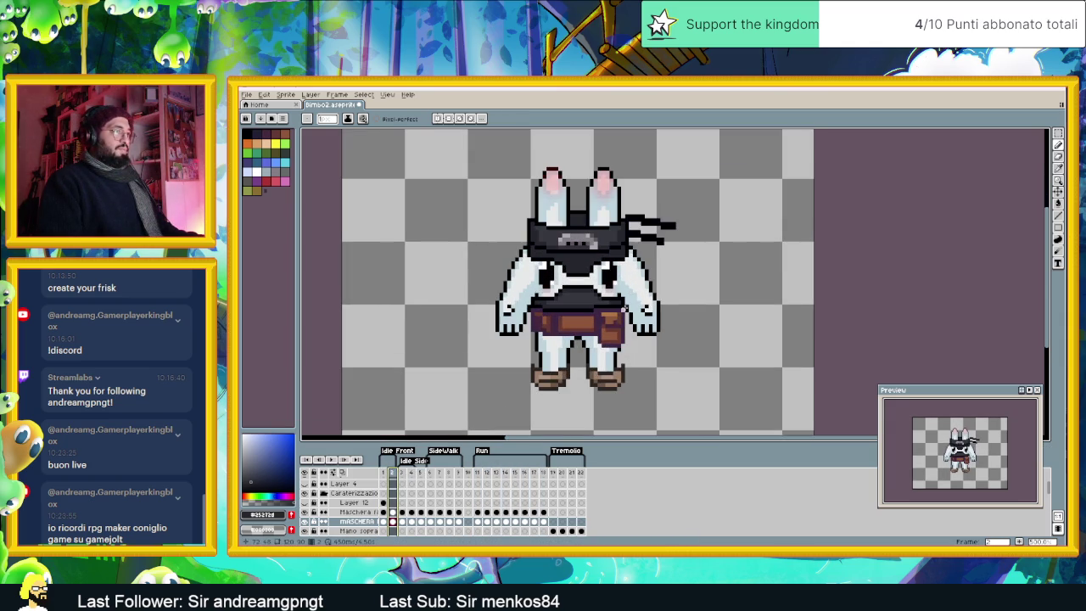
scroll(622, 311, up, 3)
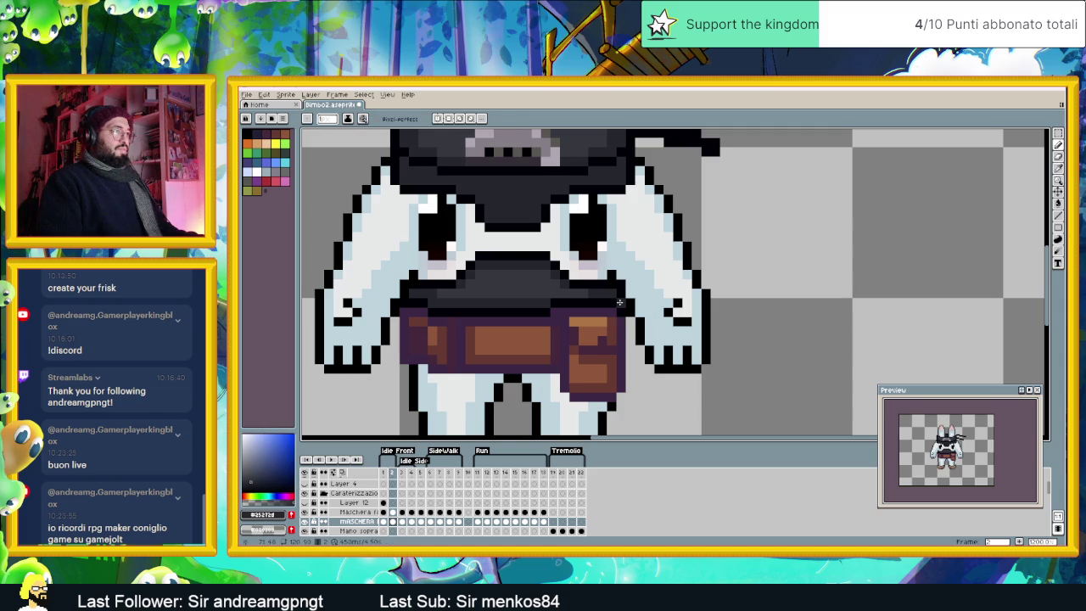
scroll(521, 376, down, 3)
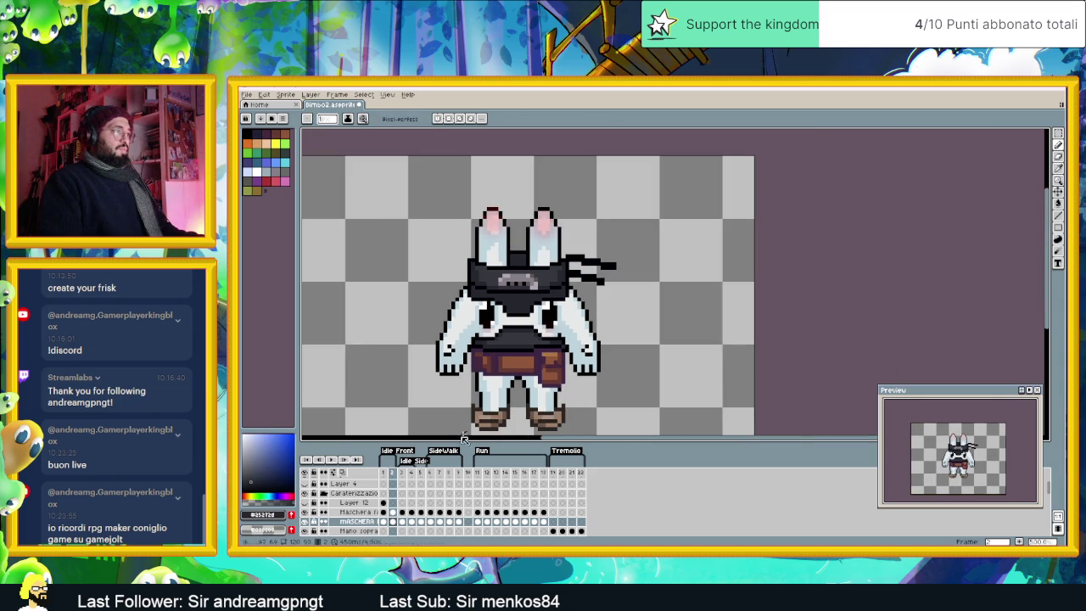
Step: On frame 1, eyedrop the mask's dark grey #25272d, then move to frame 3
click(387, 481)
scroll(566, 342, up, 2)
alt+click(567, 342)
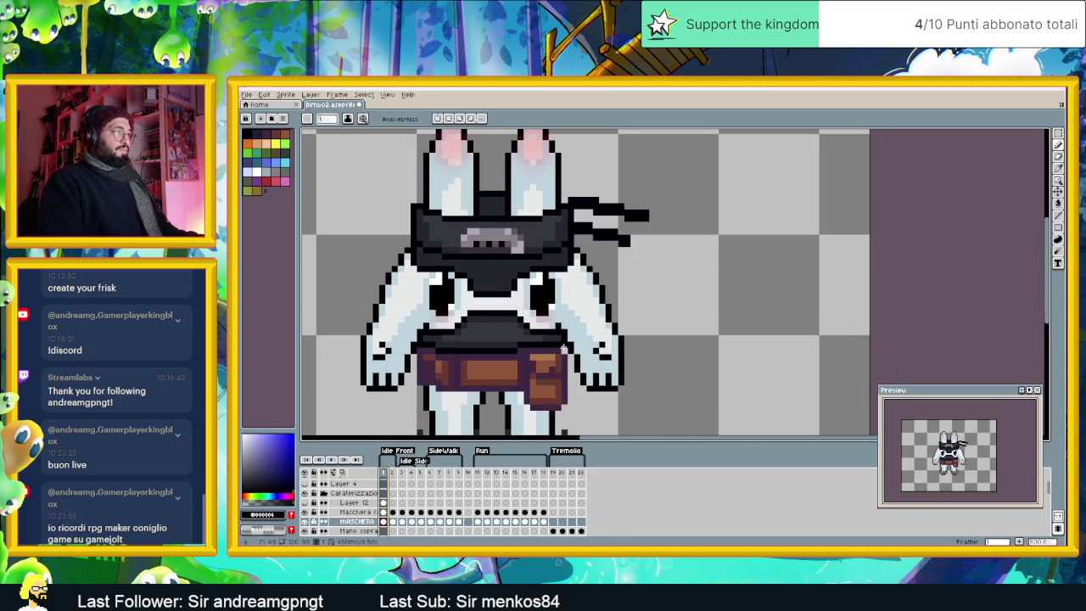
alt+click(567, 342)
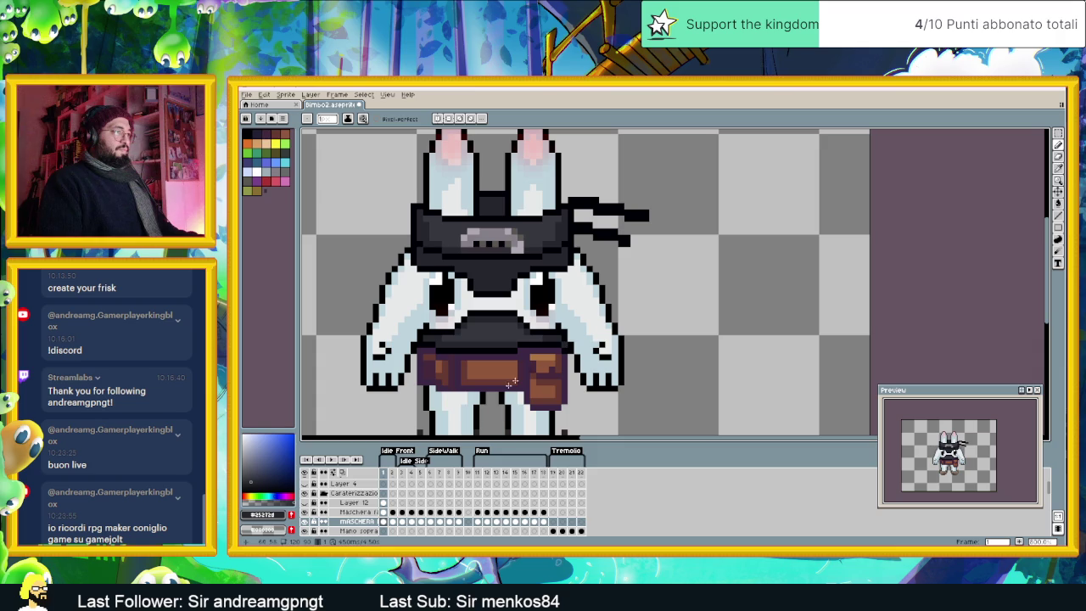
click(398, 523)
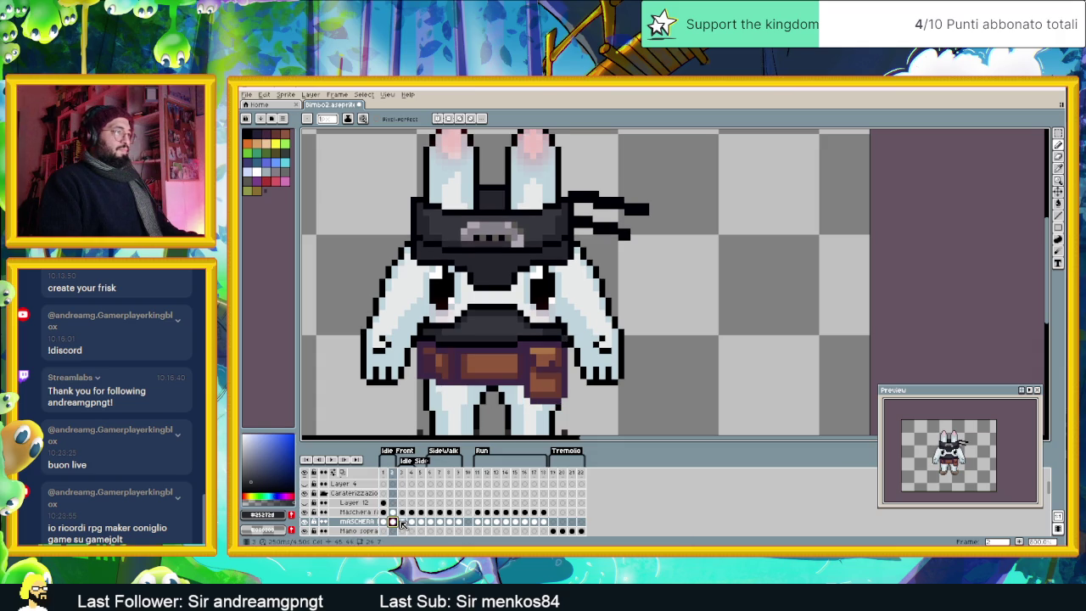
click(405, 523)
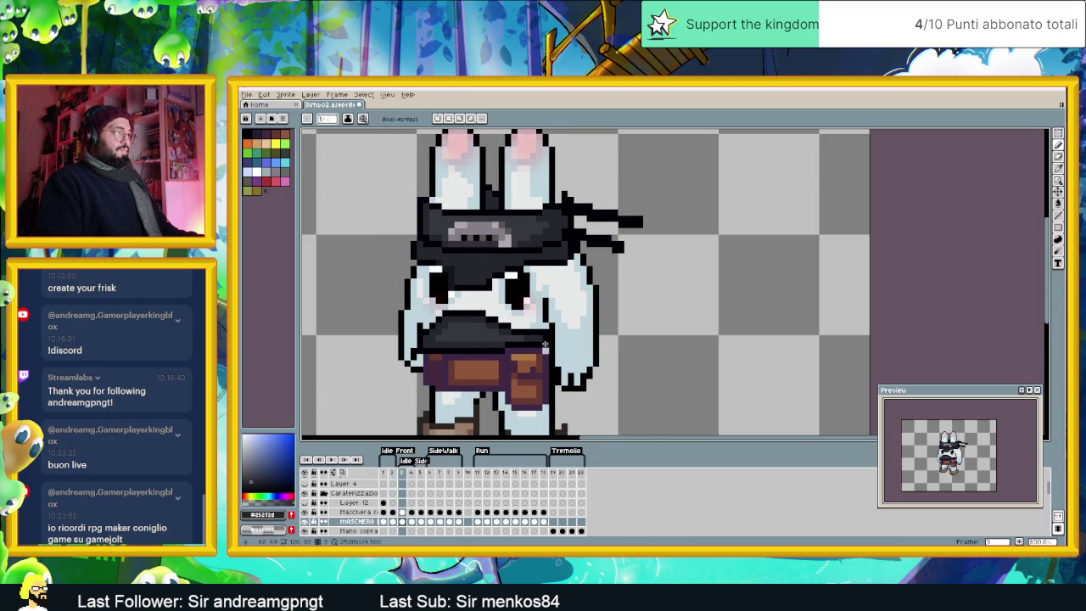
Step: Darken a stray light pixel by the belt in frame 3, then step through frames 4–7
scroll(545, 341, up, 1)
click(545, 356)
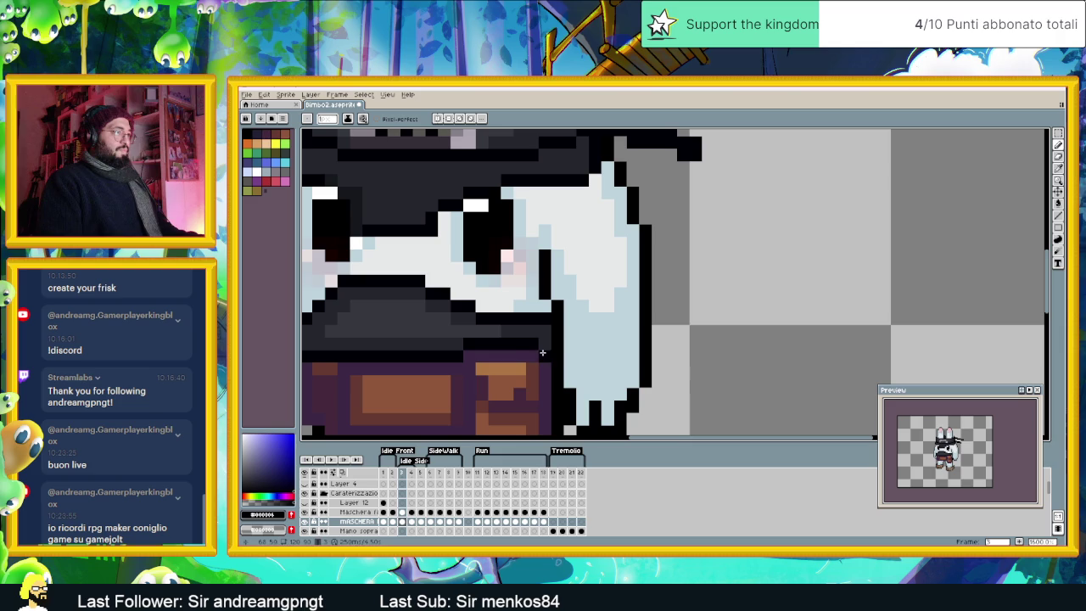
click(413, 523)
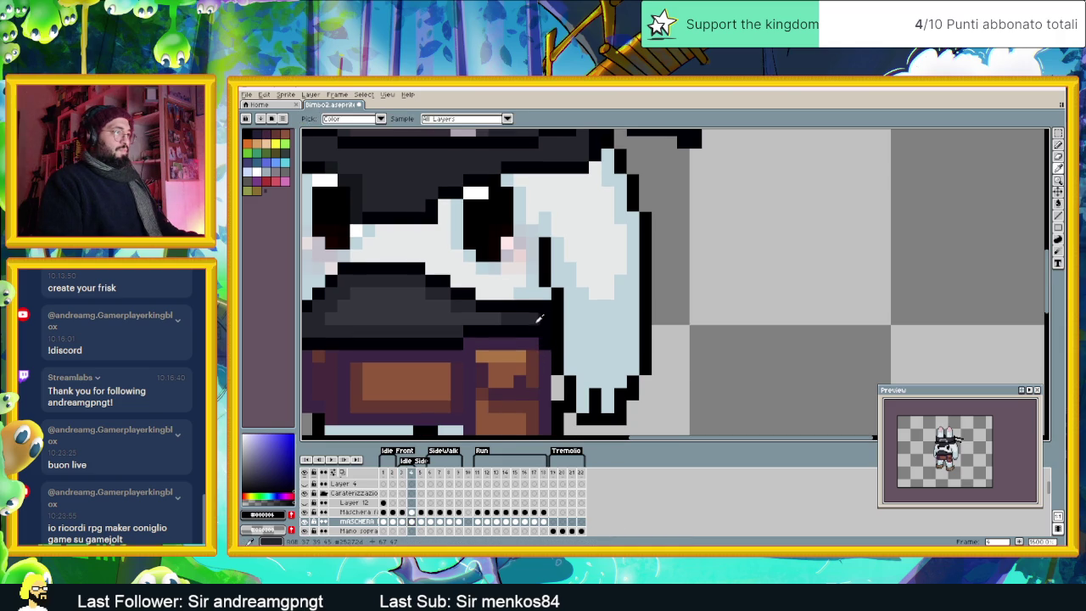
alt+click(545, 327)
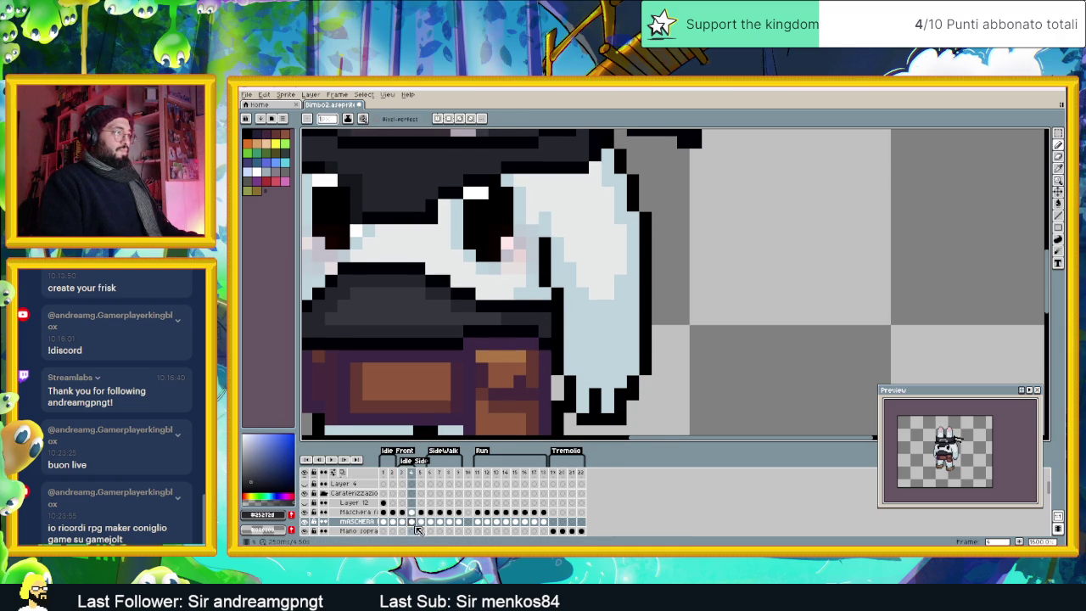
click(421, 522)
click(431, 522)
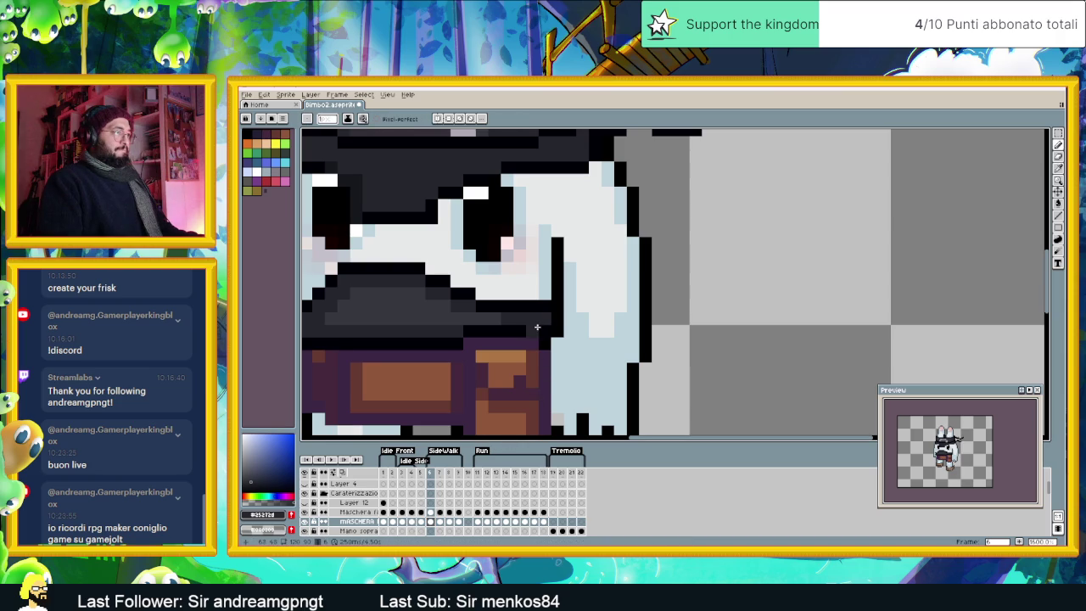
click(441, 521)
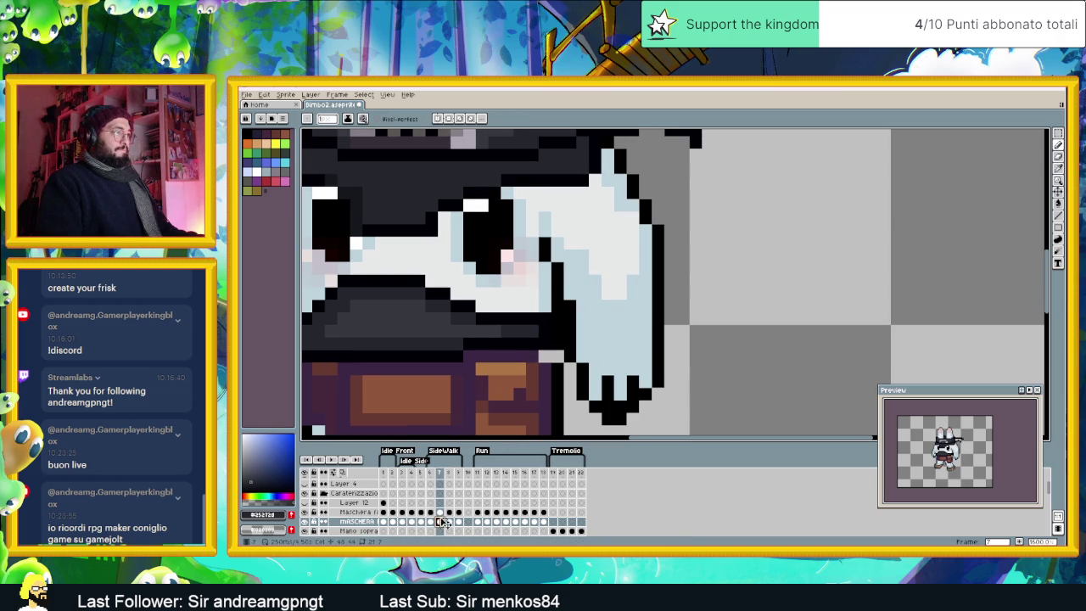
Step: On frame 7, switch between the outline black and the mask's dark grey
alt+click(551, 343)
alt+click(554, 354)
alt+click(557, 352)
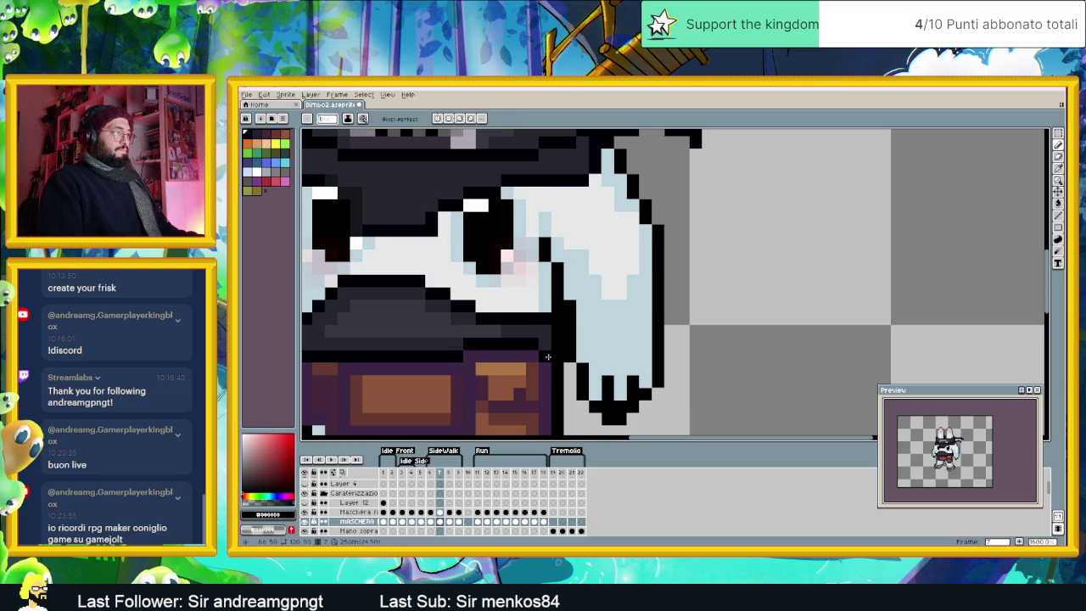
scroll(556, 351, down, 1)
scroll(557, 351, down, 2)
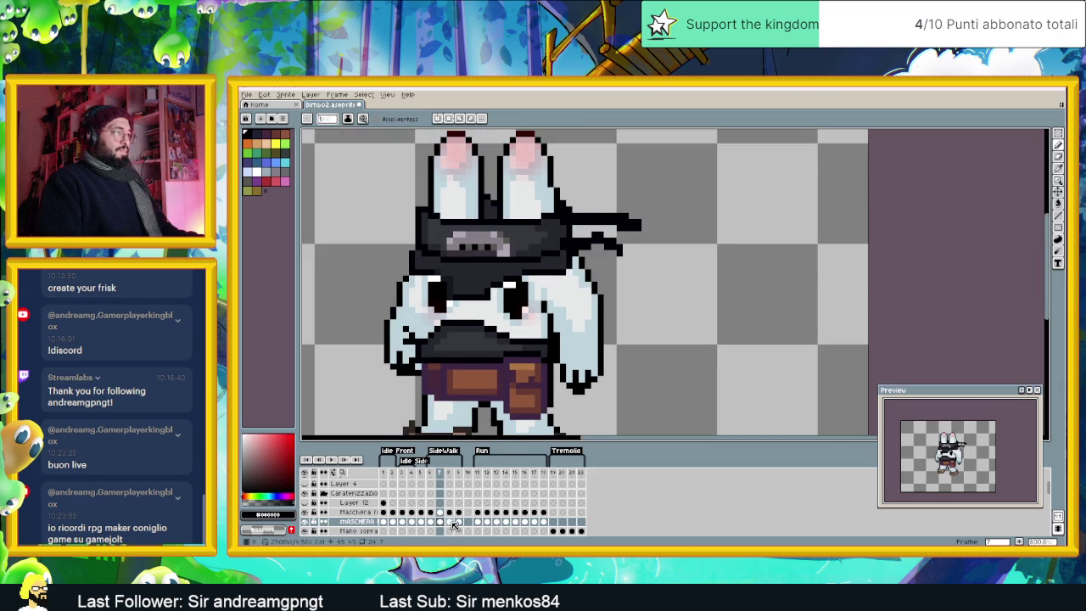
Step: On frame 8, paint a dark grey mask strip beside the belt
click(451, 522)
scroll(543, 326, up, 1)
scroll(543, 327, up, 1)
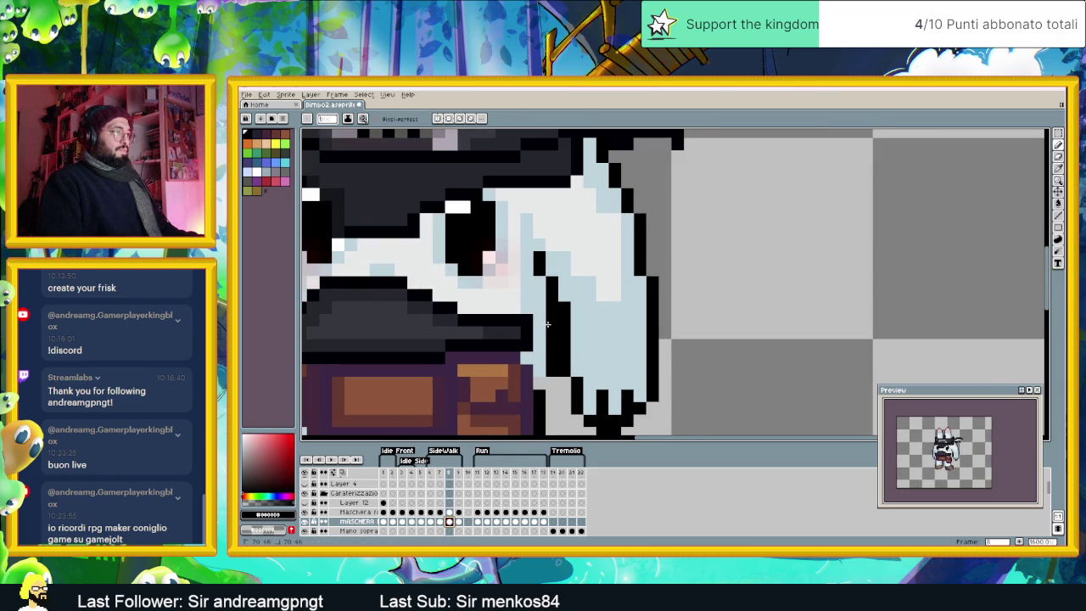
alt+click(528, 331)
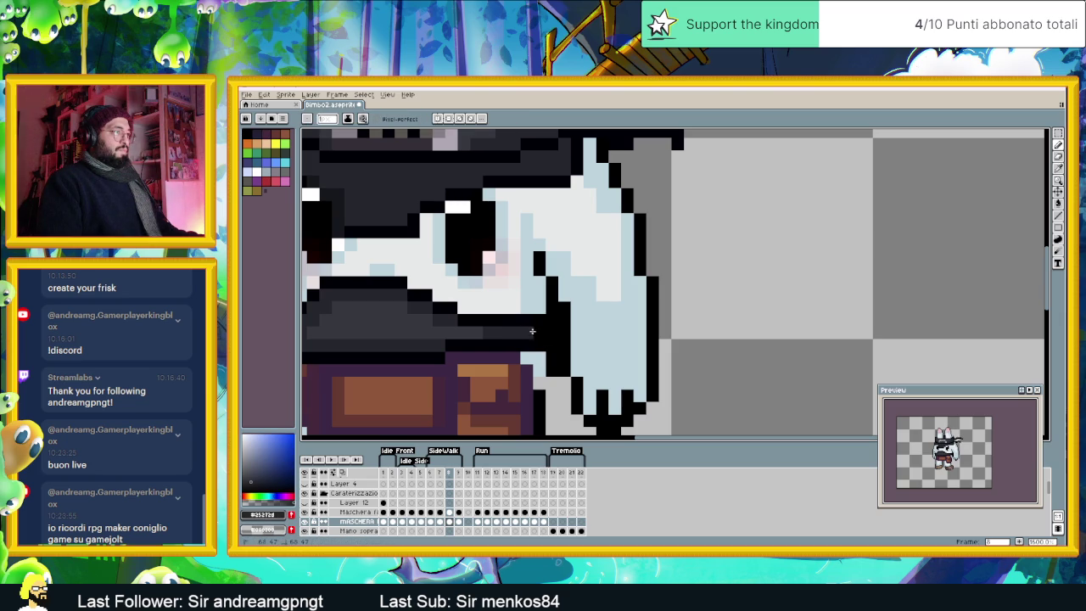
drag(539, 355, 539, 386)
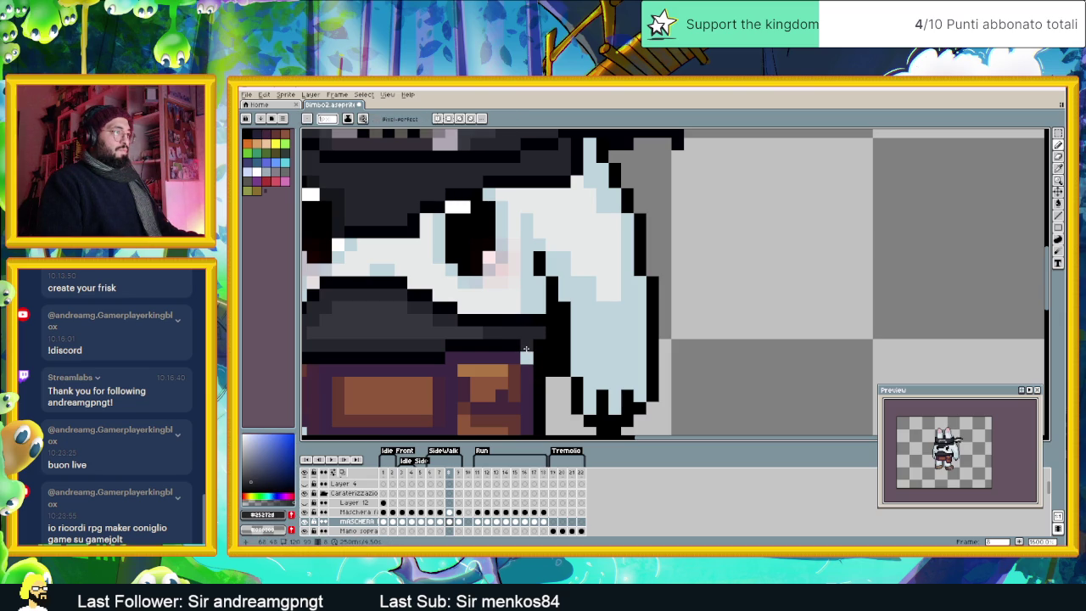
alt+click(526, 350)
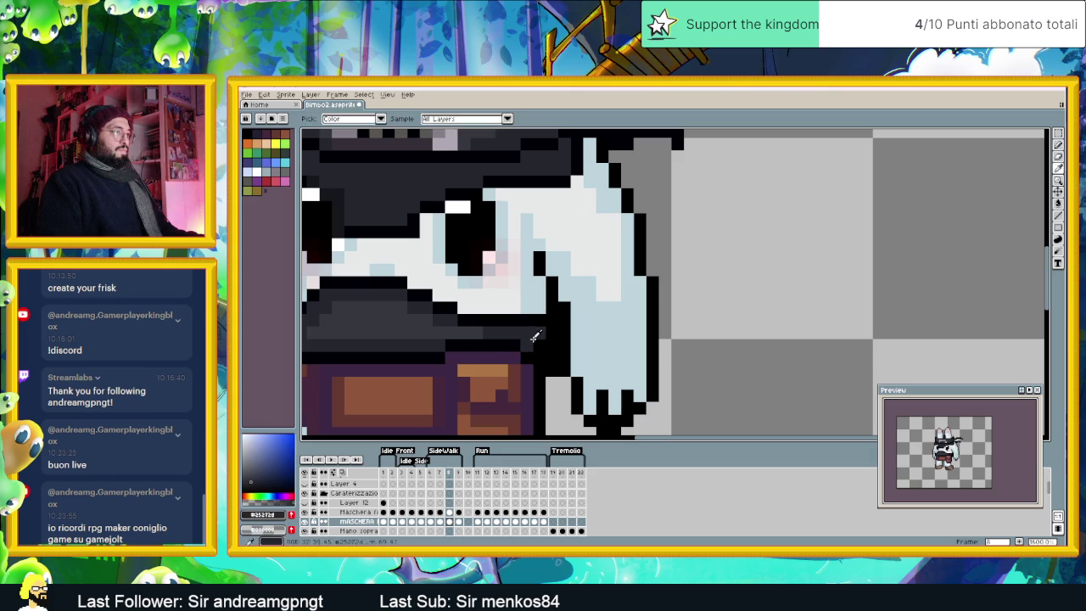
scroll(535, 340, down, 2)
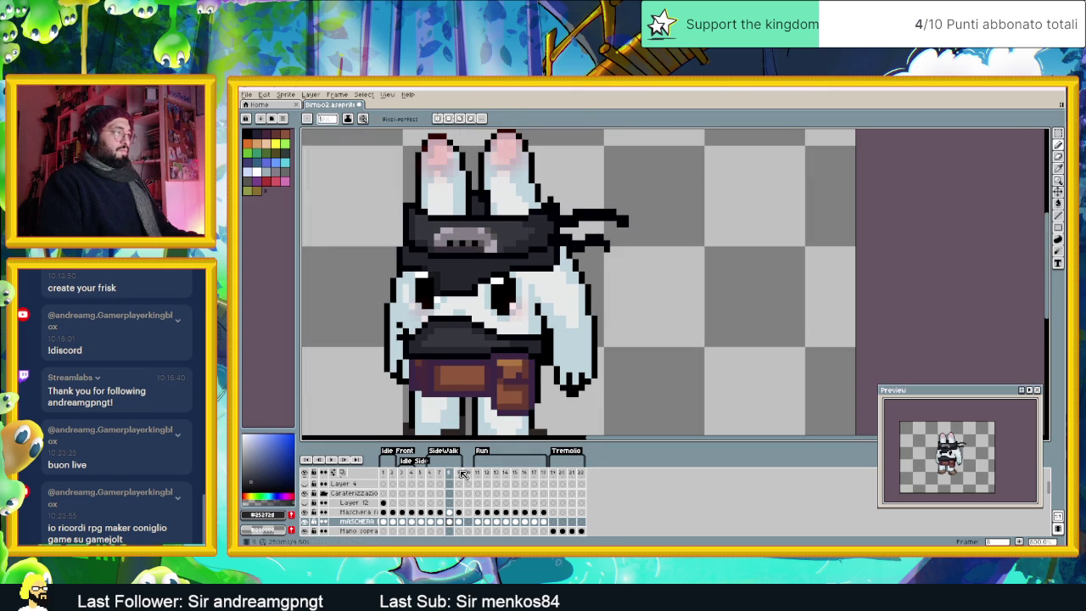
Step: Click through the Run tag frames one by one, then play the animation
click(462, 472)
scroll(530, 336, up, 2)
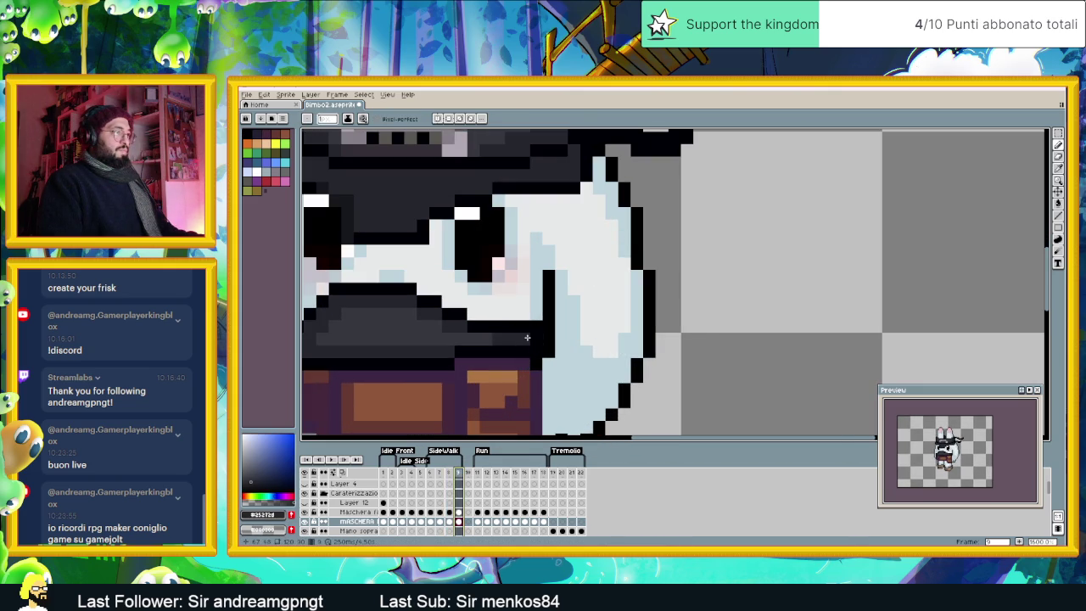
scroll(532, 337, down, 1)
scroll(531, 337, down, 1)
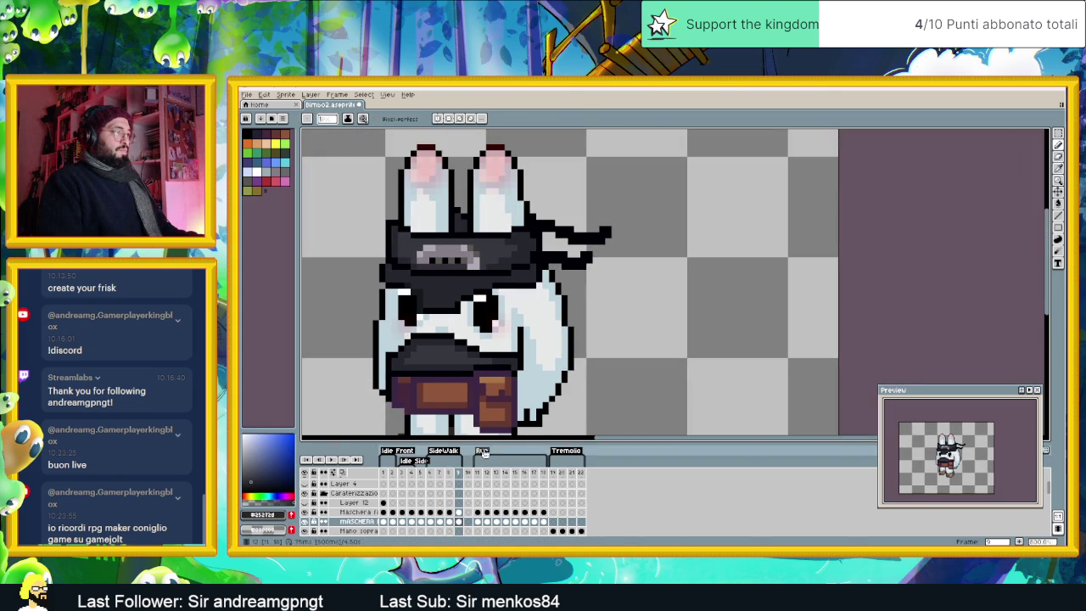
click(479, 473)
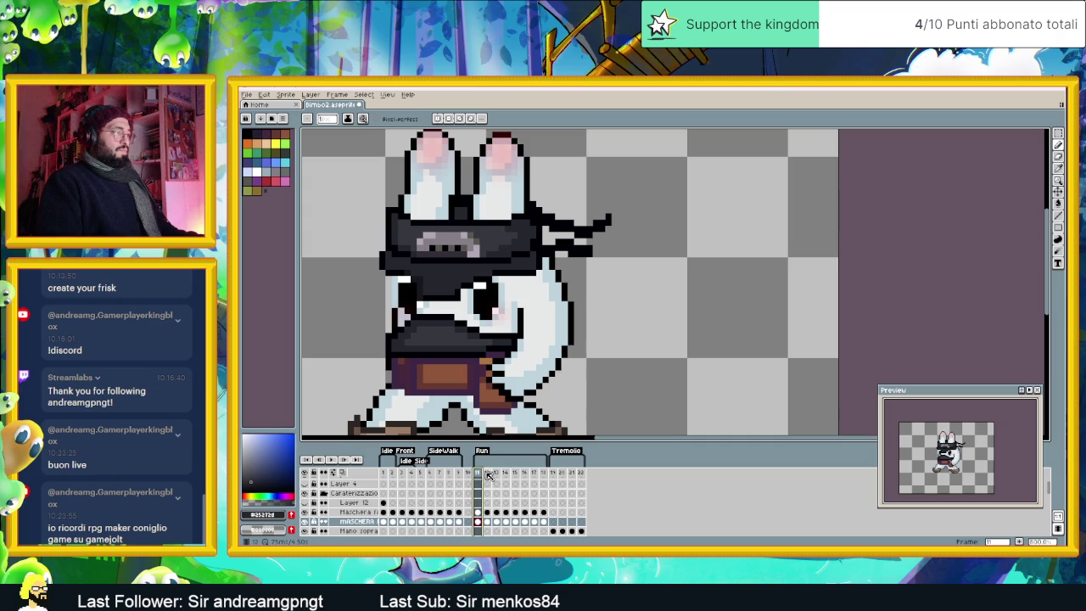
click(487, 474)
click(497, 473)
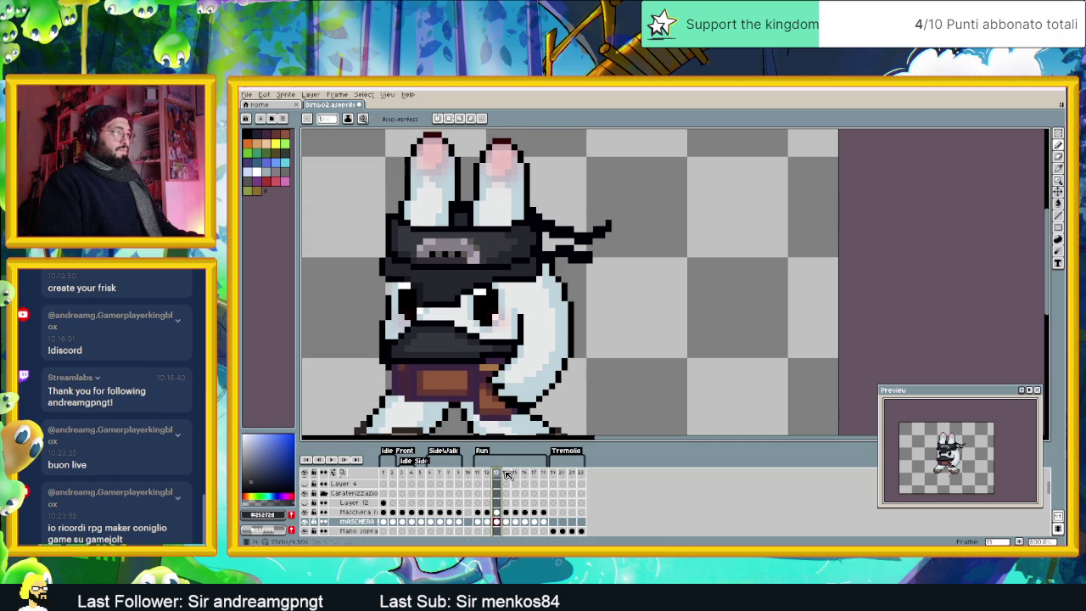
click(505, 474)
key(minus)
click(332, 459)
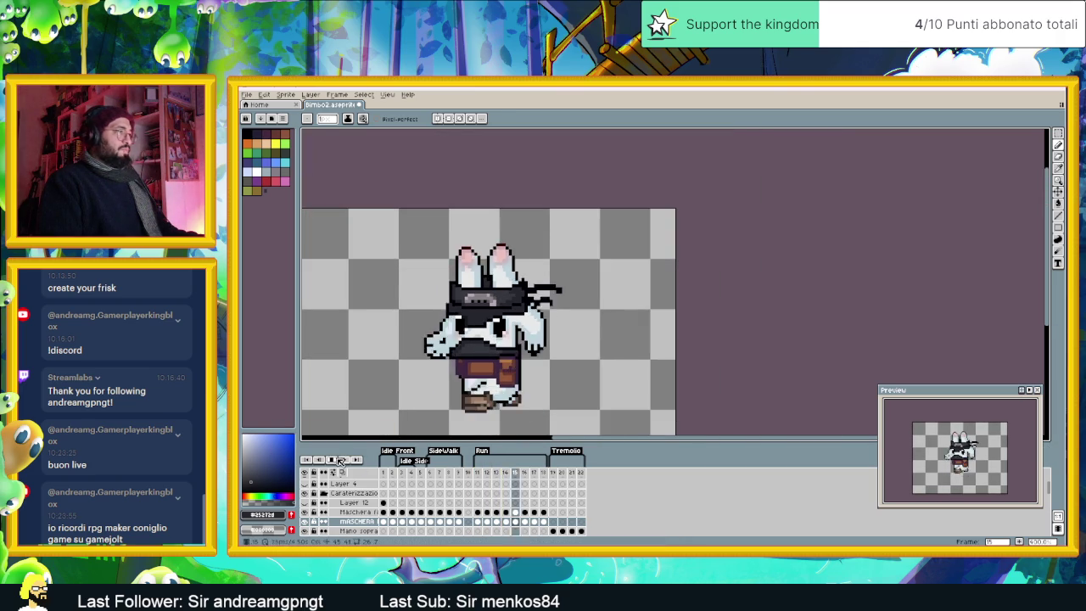
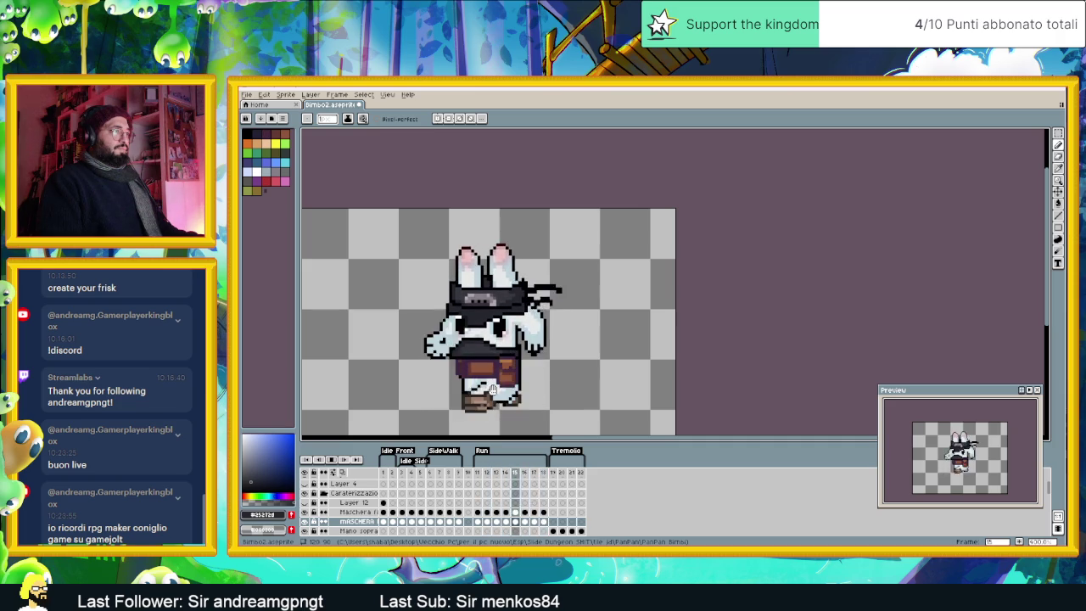
Step: Stop playback and view the rabbit's poses in frames 1 through 5
click(332, 461)
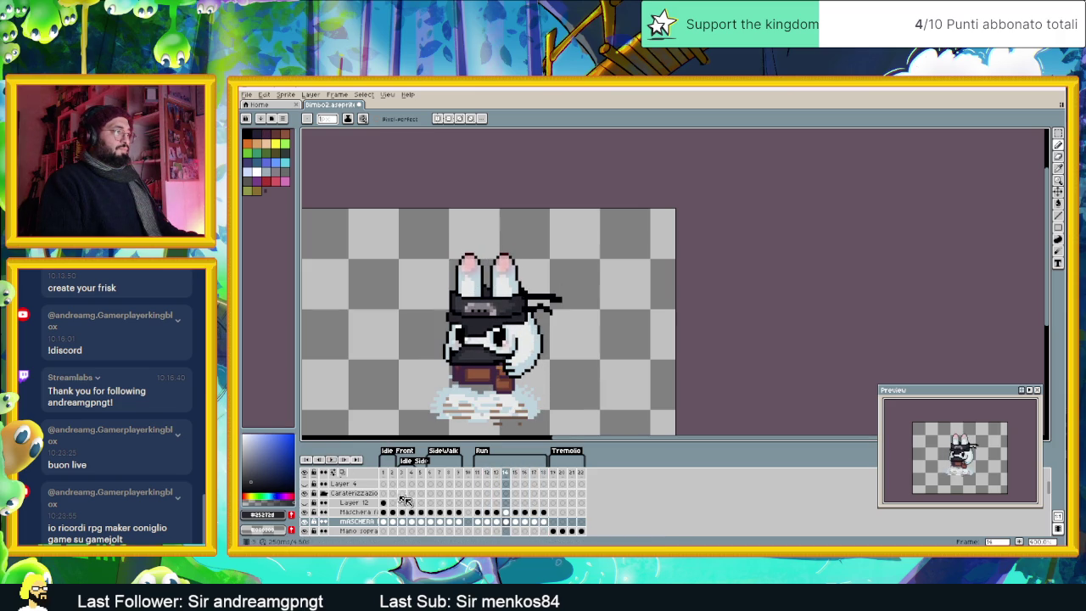
click(386, 521)
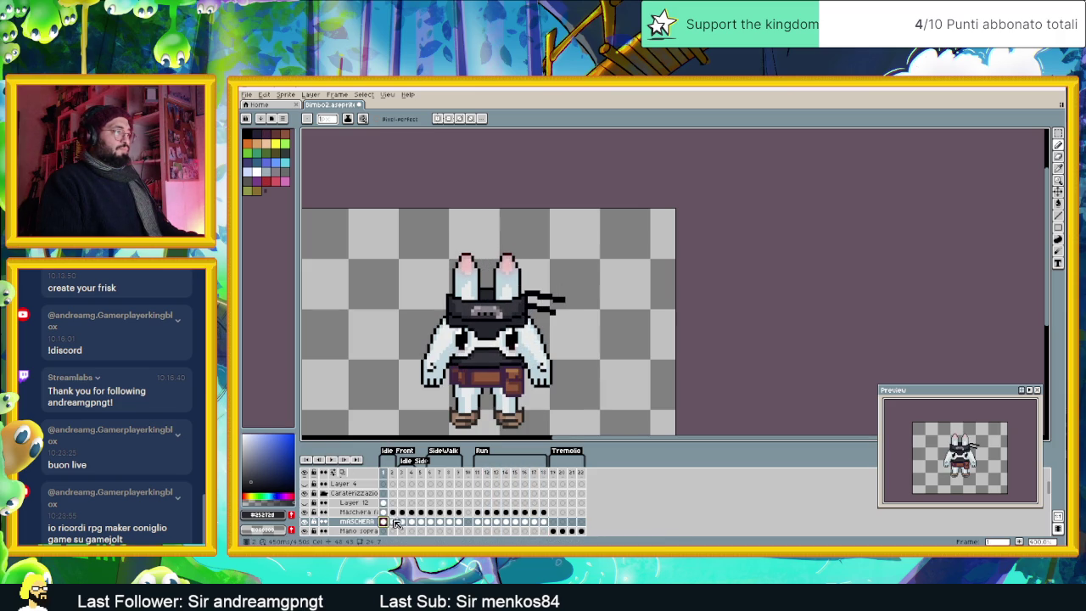
click(394, 521)
click(402, 521)
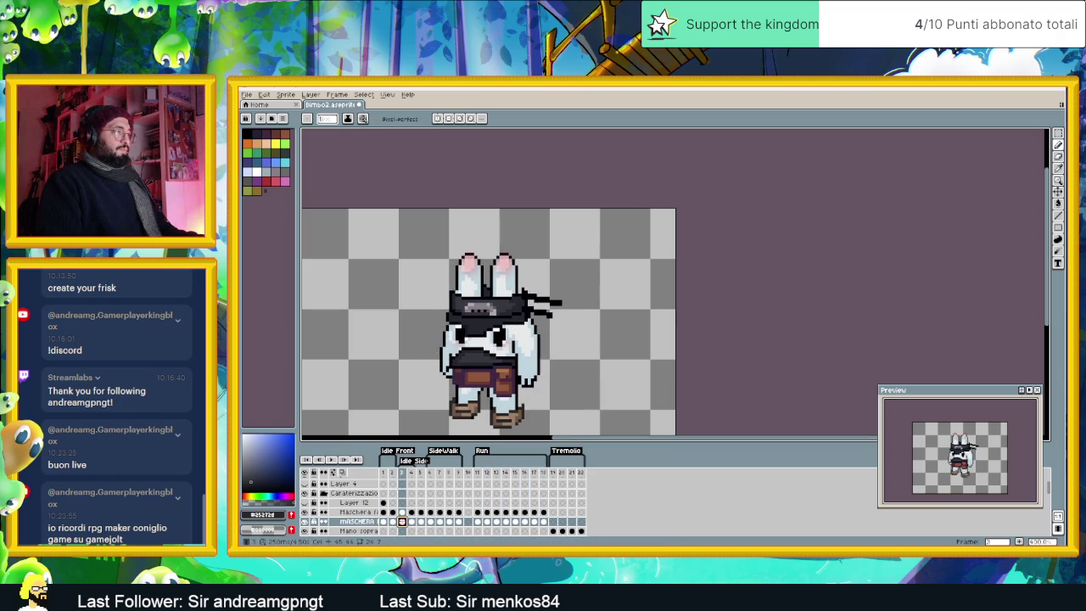
click(412, 521)
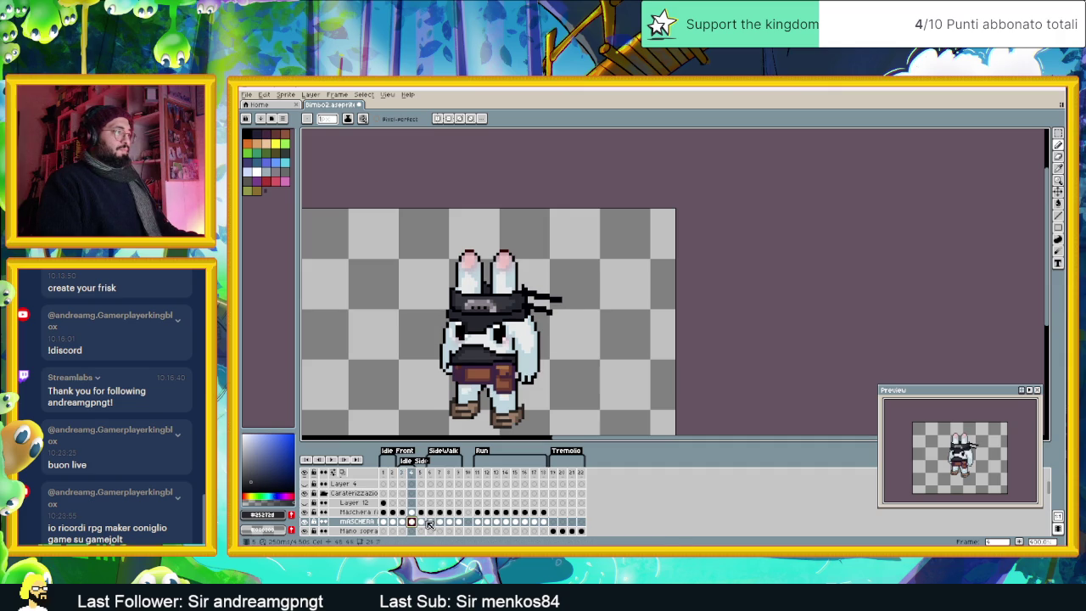
click(421, 522)
scroll(453, 364, up, 1)
scroll(453, 363, up, 1)
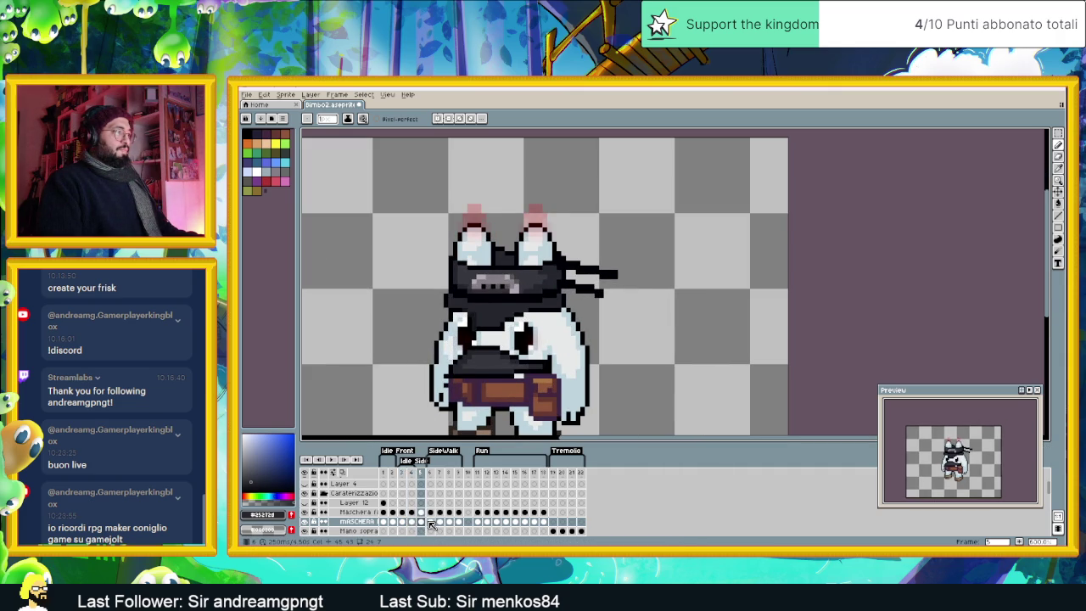
Step: Inspect the remaining poses in frames 6–8 and Run frames 14–18
click(431, 523)
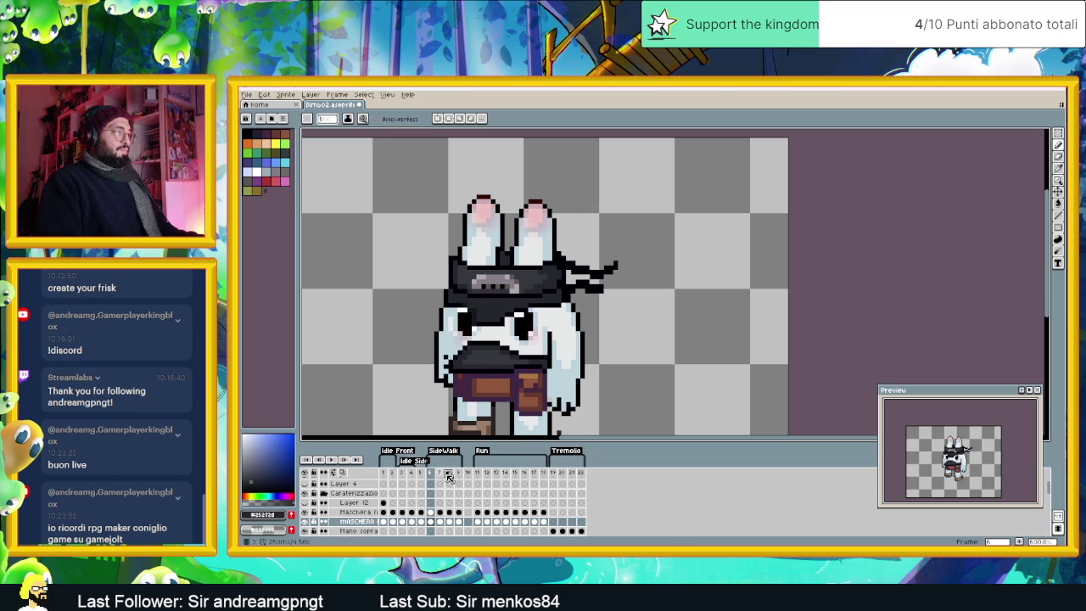
click(440, 522)
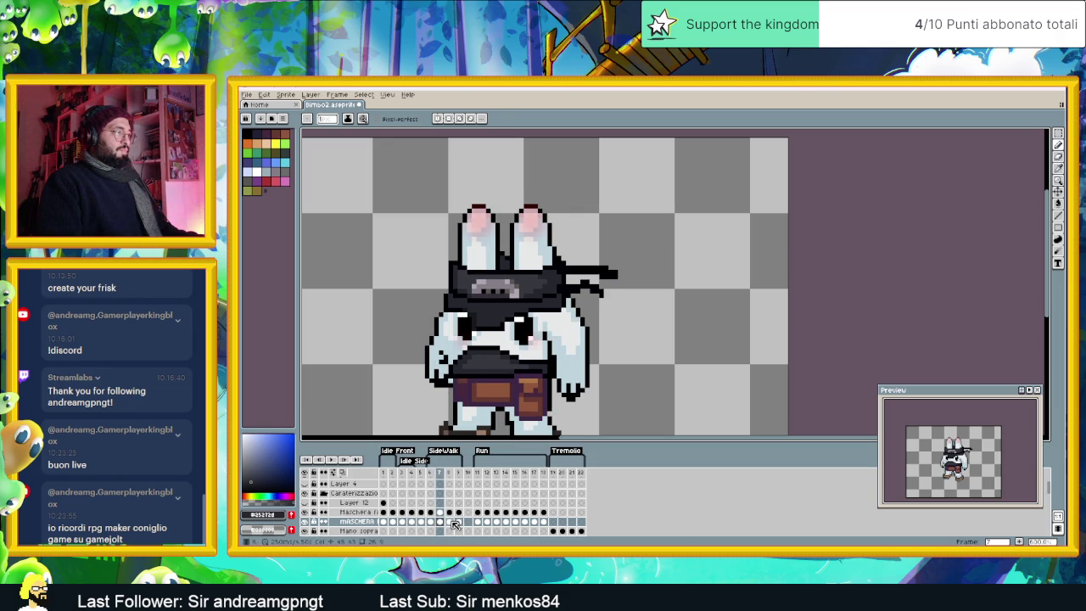
click(449, 522)
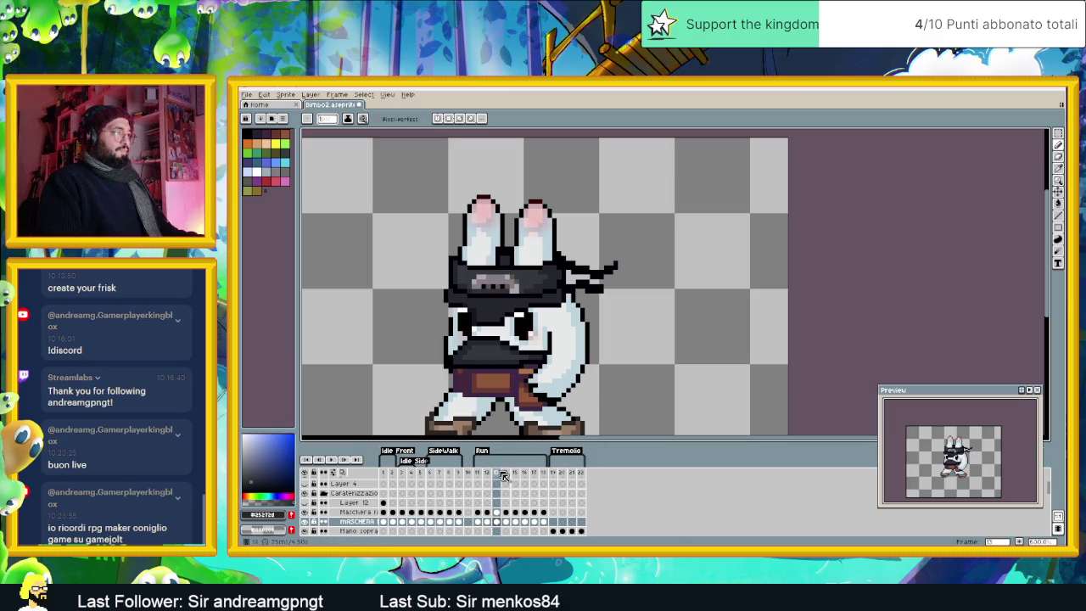
click(506, 522)
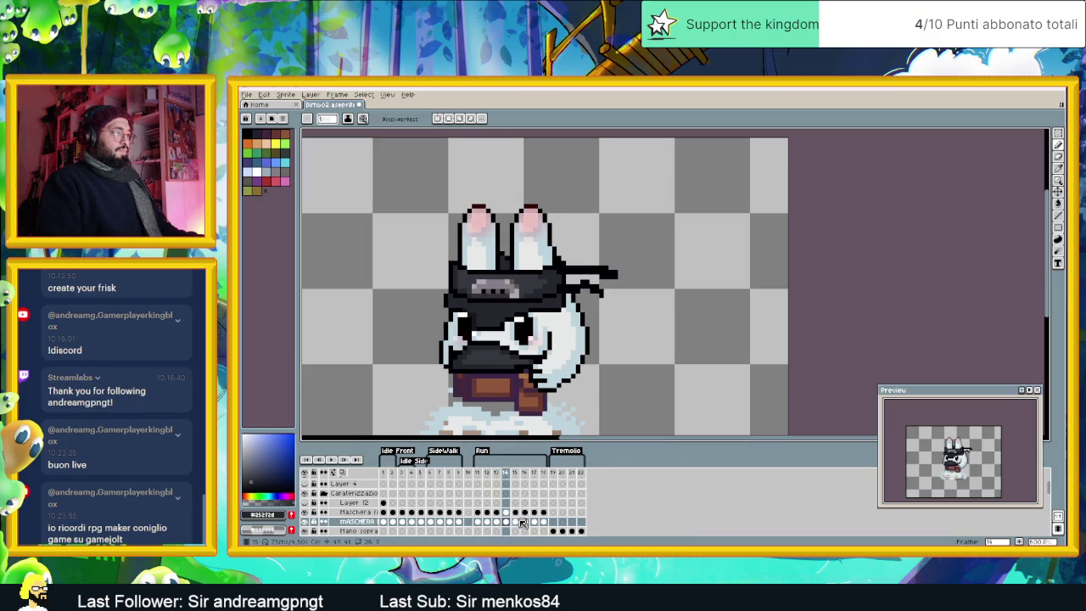
click(515, 522)
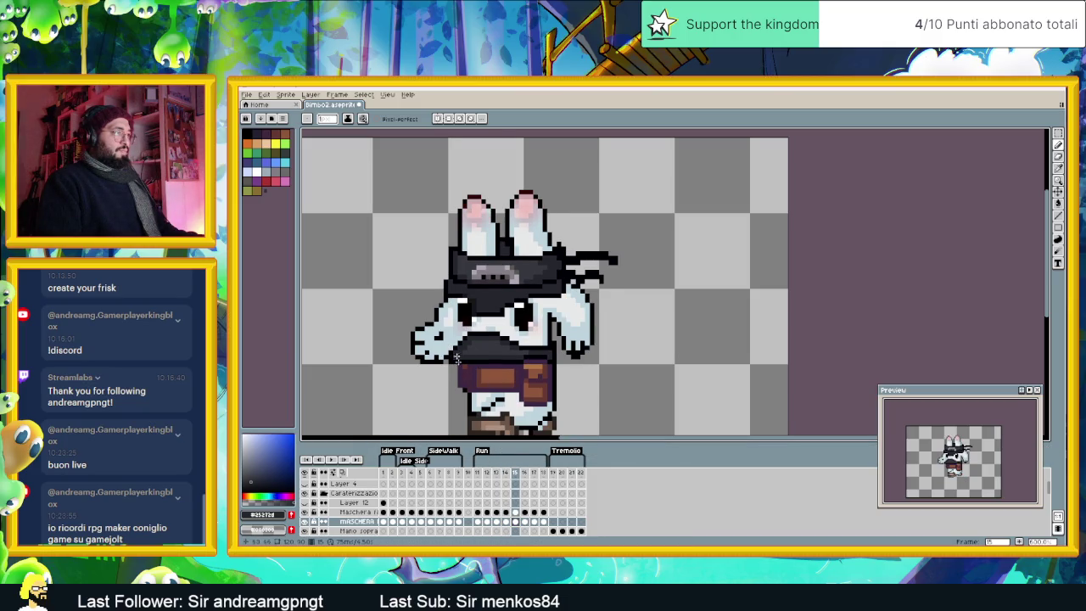
key(Right)
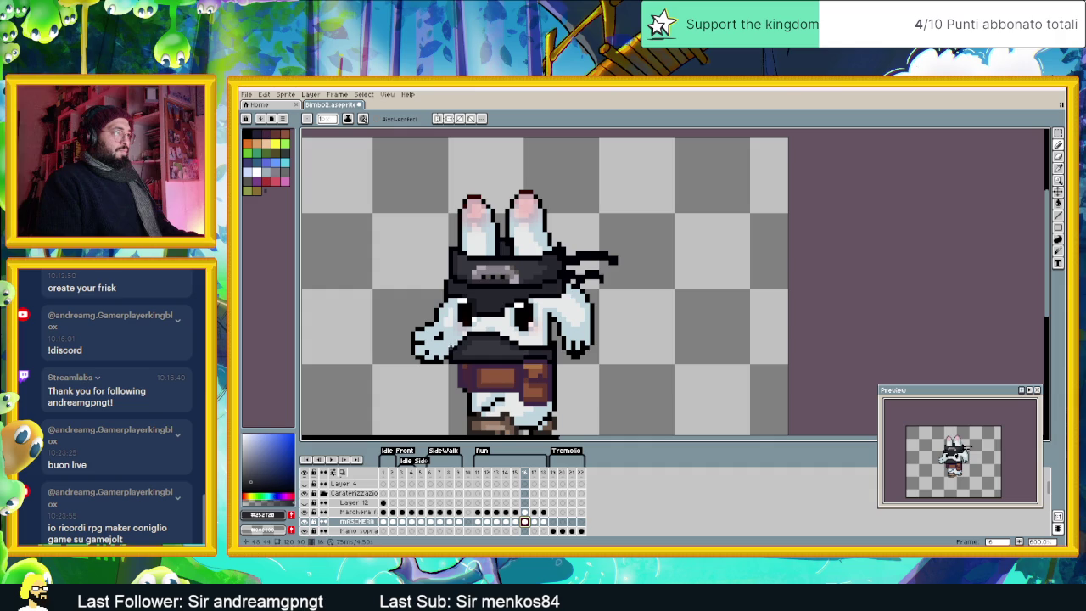
click(534, 522)
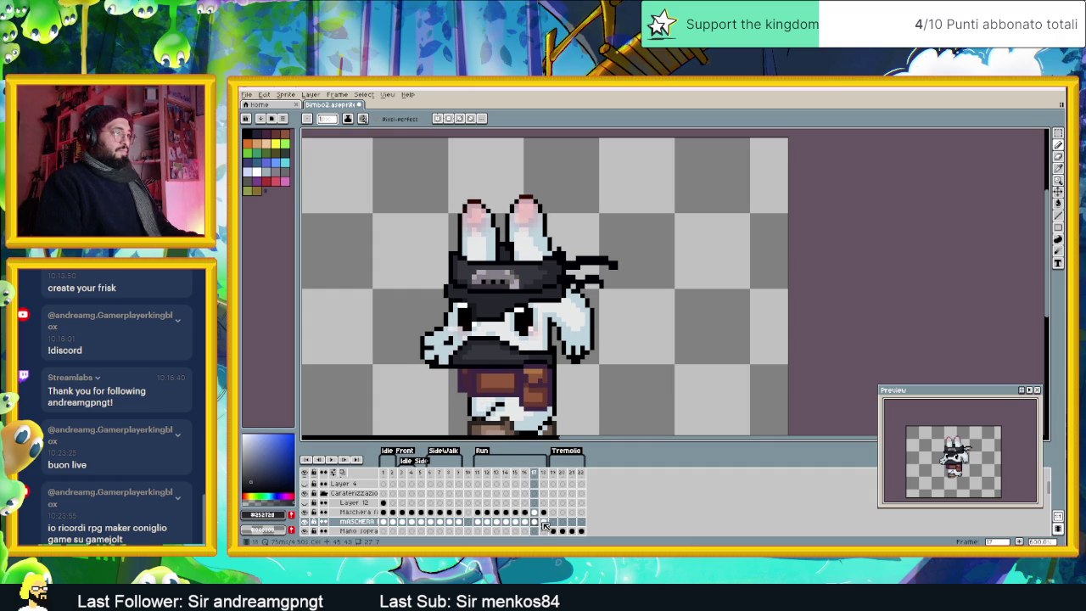
click(543, 522)
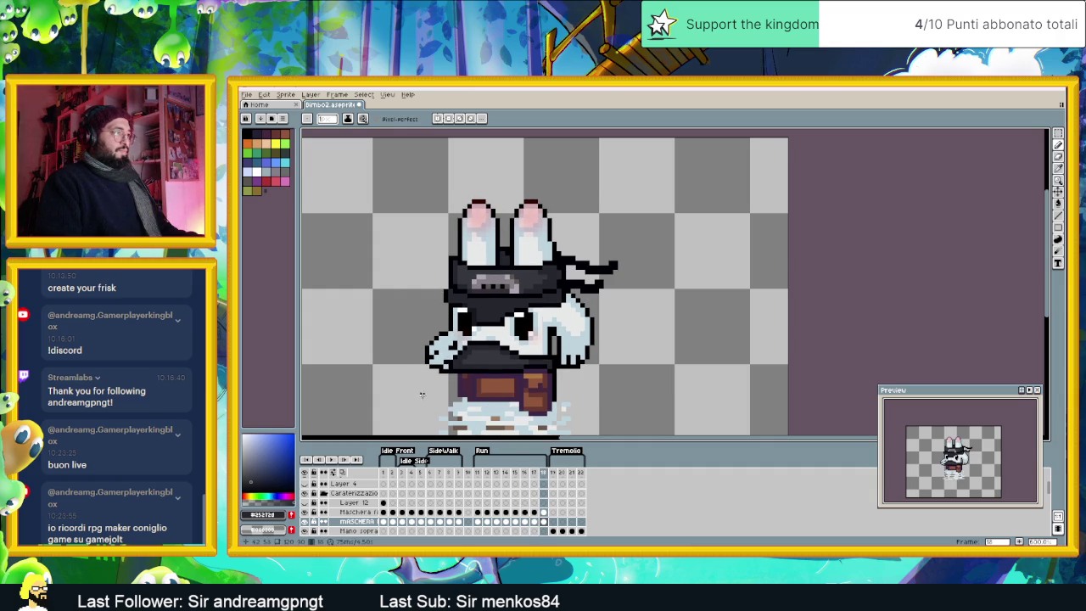
scroll(422, 390, down, 1)
scroll(421, 390, down, 1)
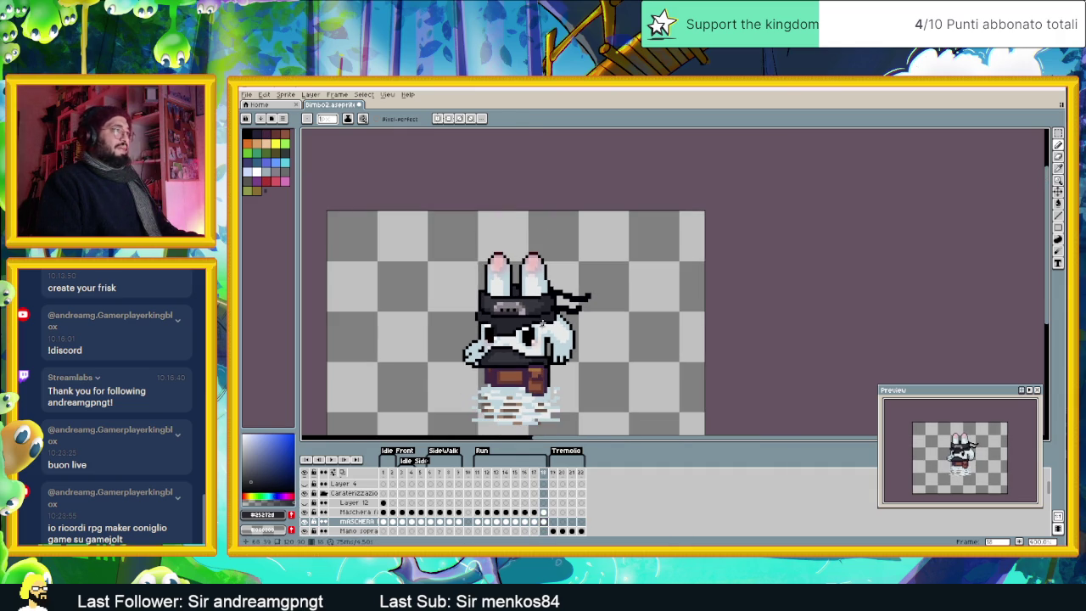
scroll(523, 293, up, 2)
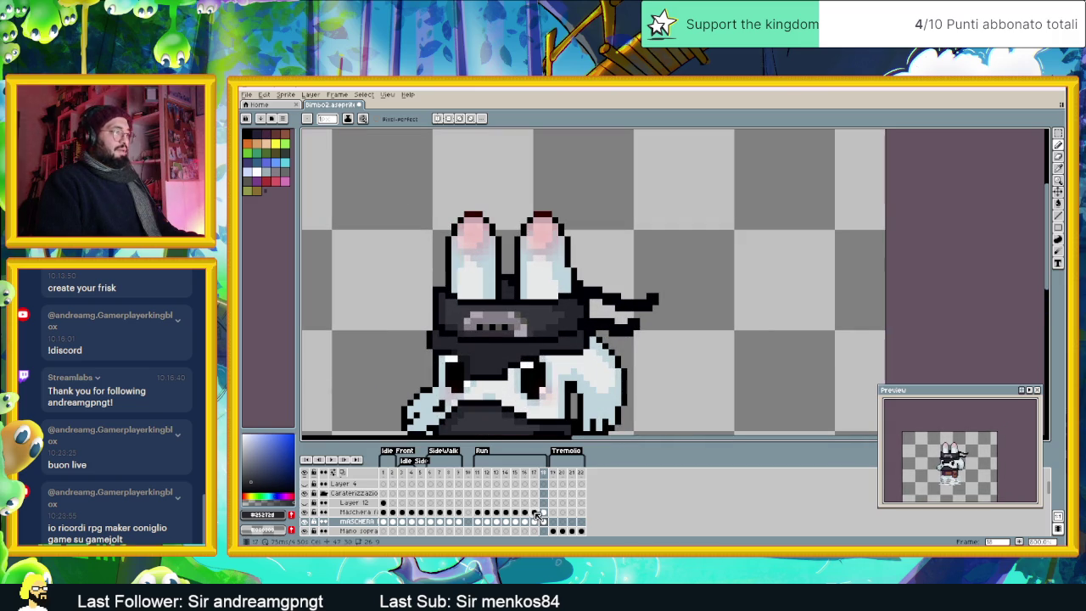
Step: Step back through Run frames 17 to 13, then compare with frame 14
click(535, 522)
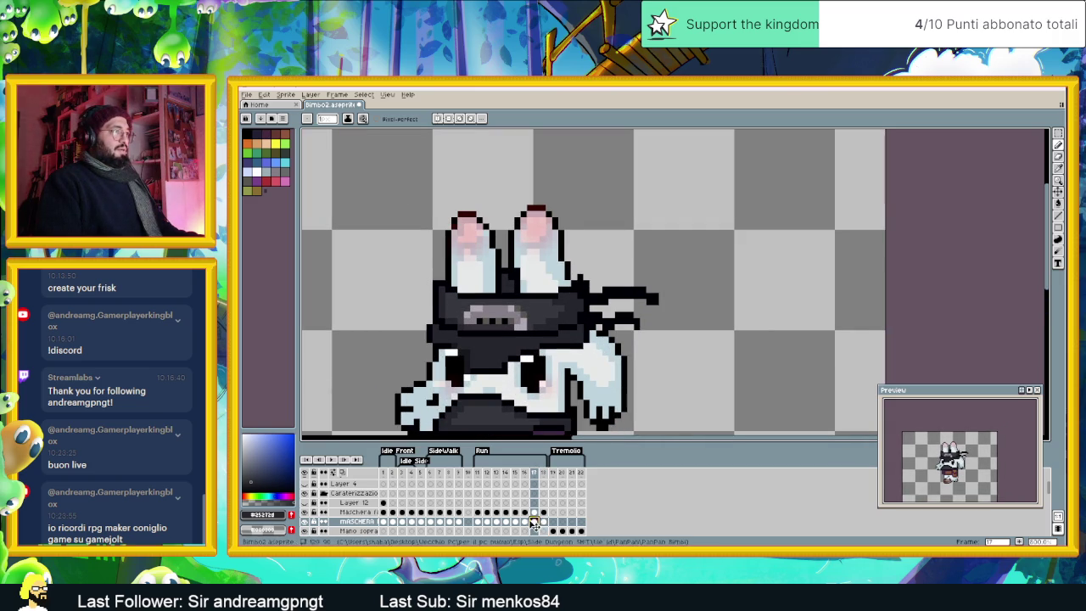
click(523, 522)
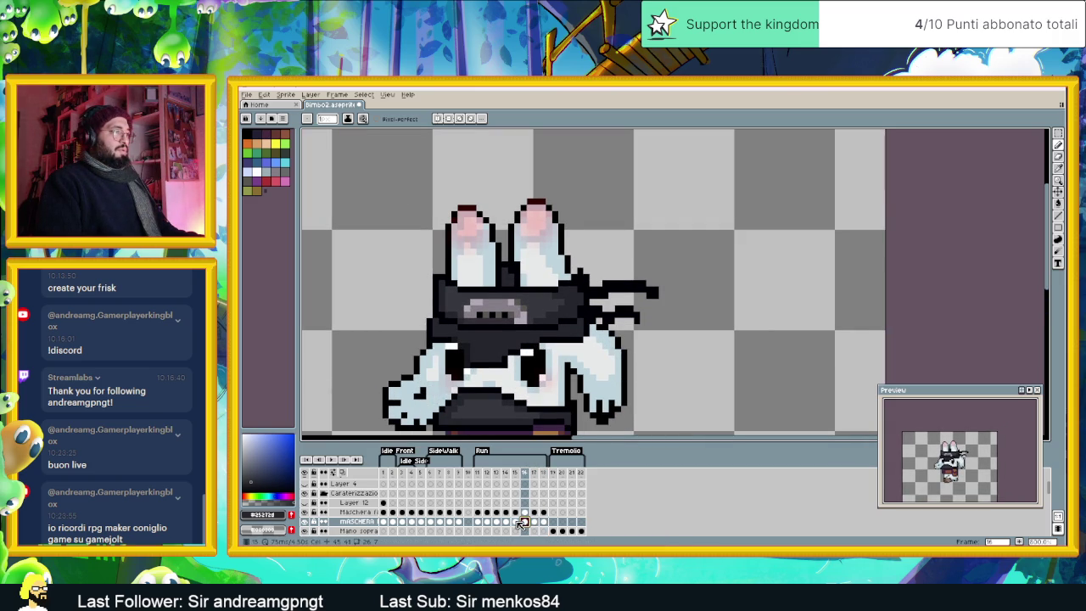
click(514, 522)
click(506, 522)
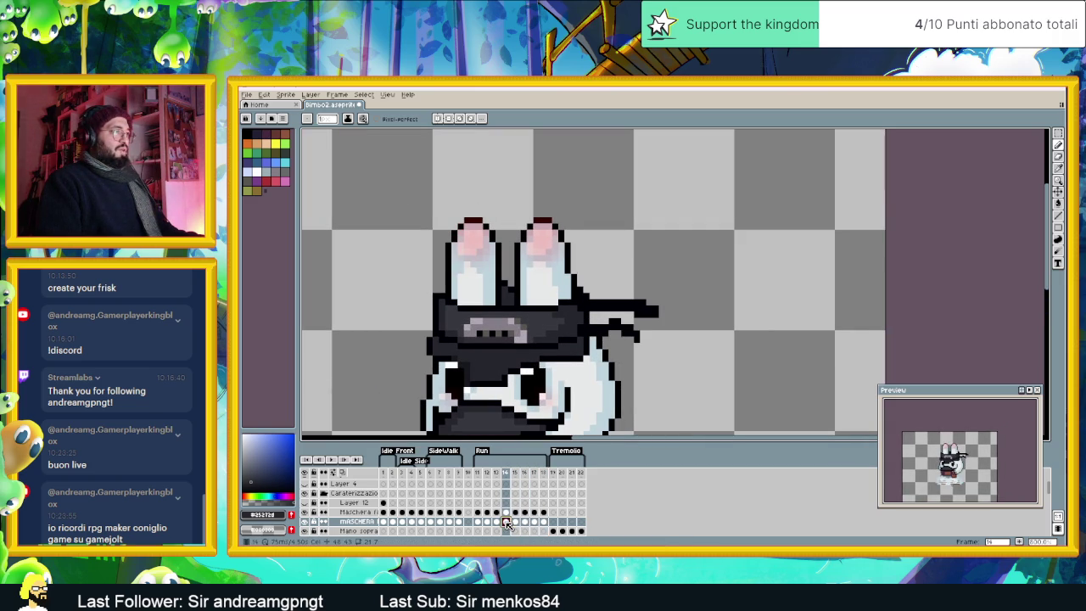
click(496, 521)
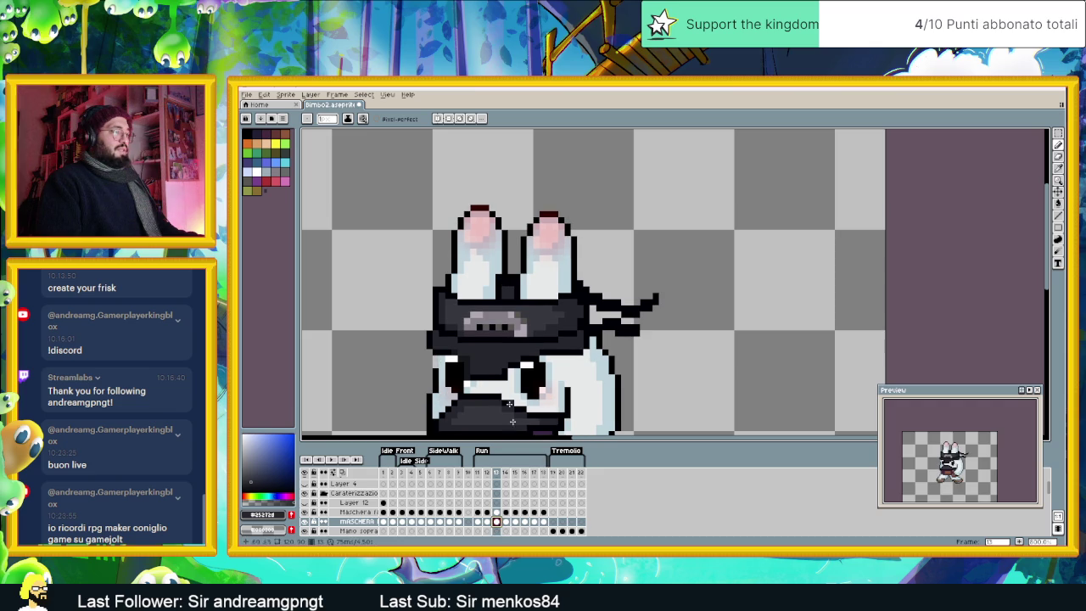
click(507, 522)
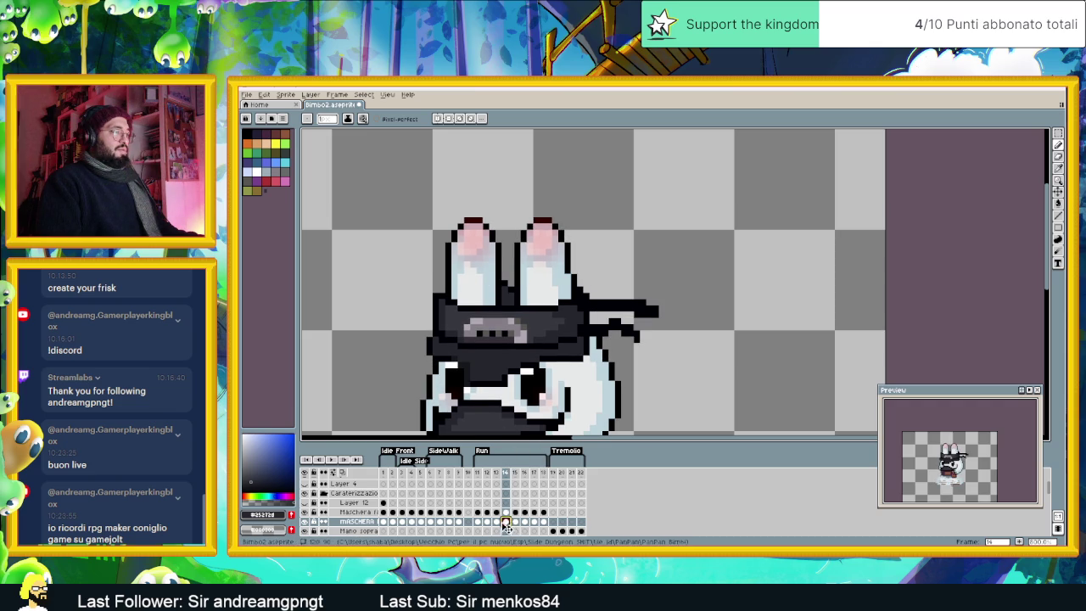
Step: Compare frames 11 and 12, then select the Maschera cel at frame 11
click(478, 522)
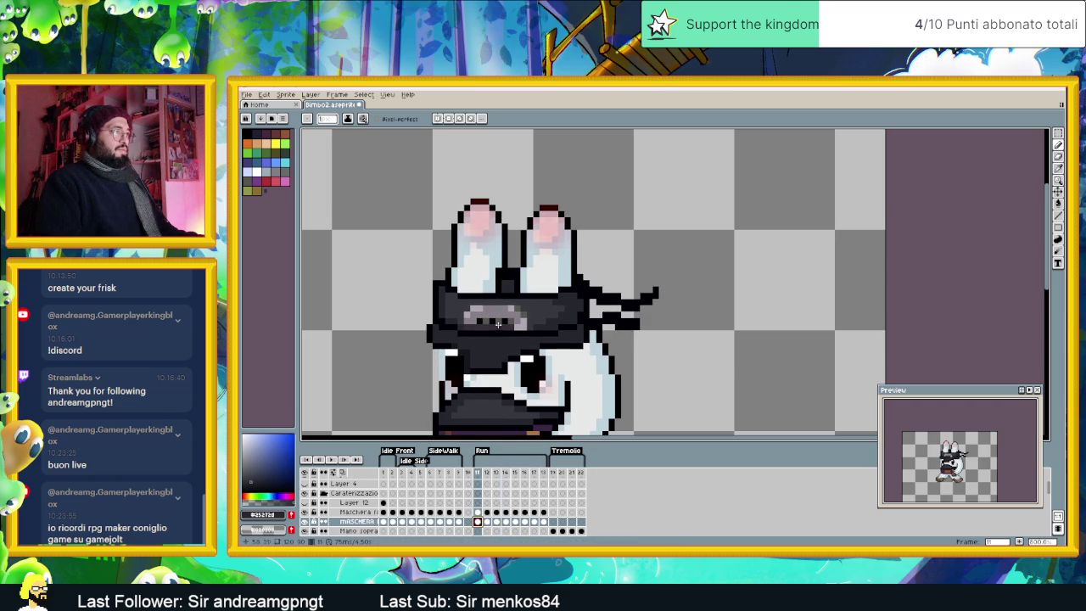
click(489, 523)
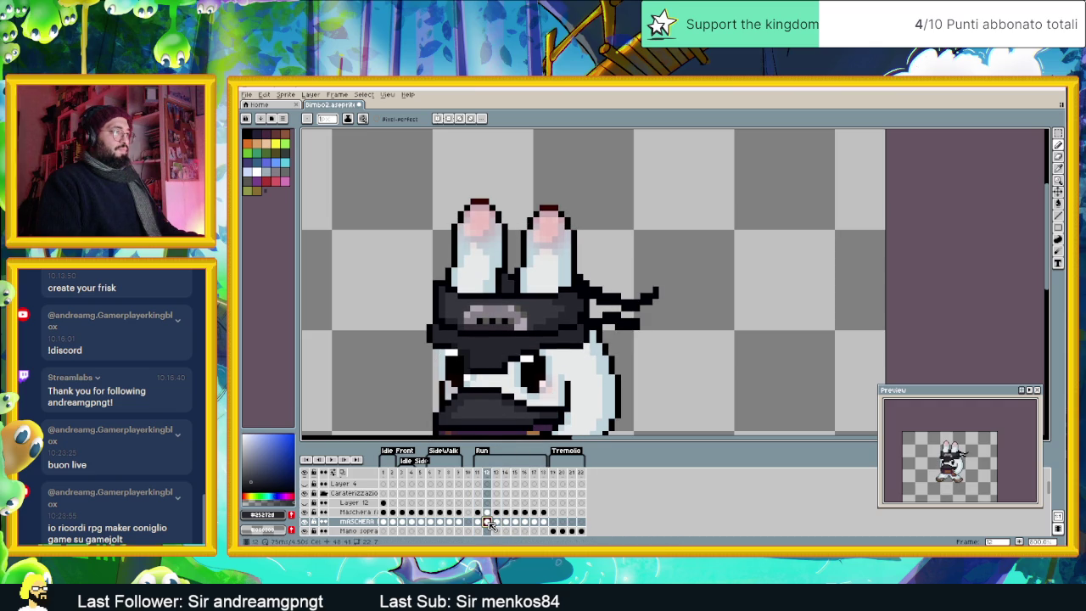
click(478, 522)
click(488, 522)
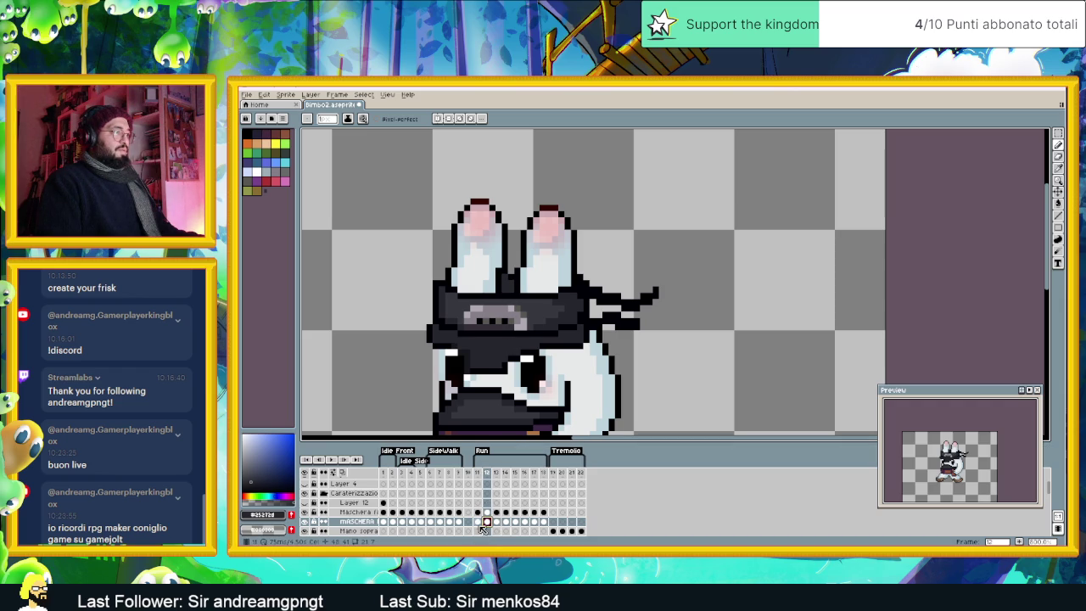
click(479, 522)
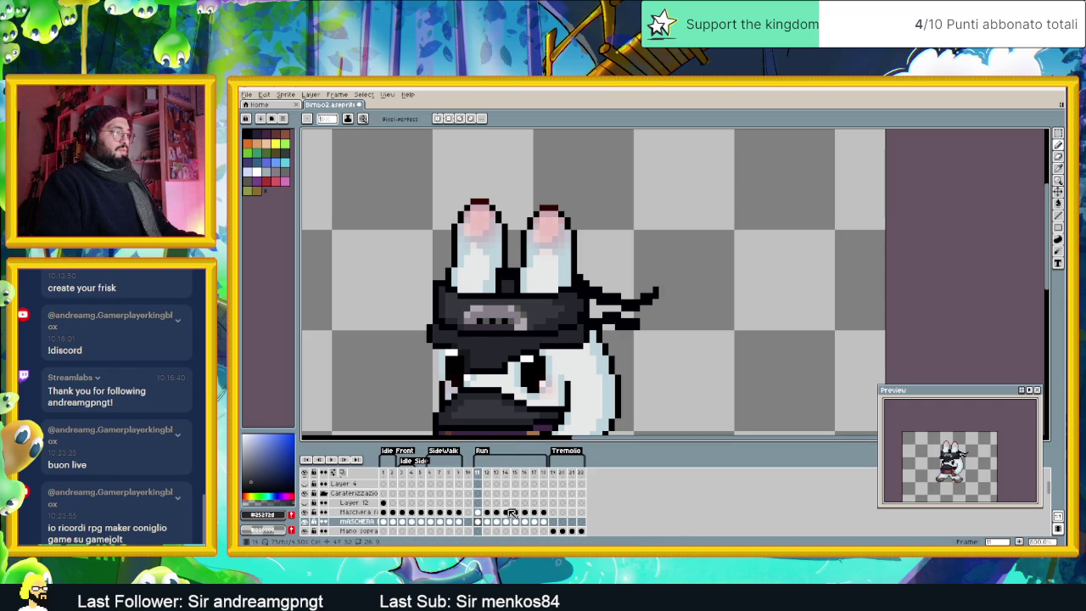
click(479, 513)
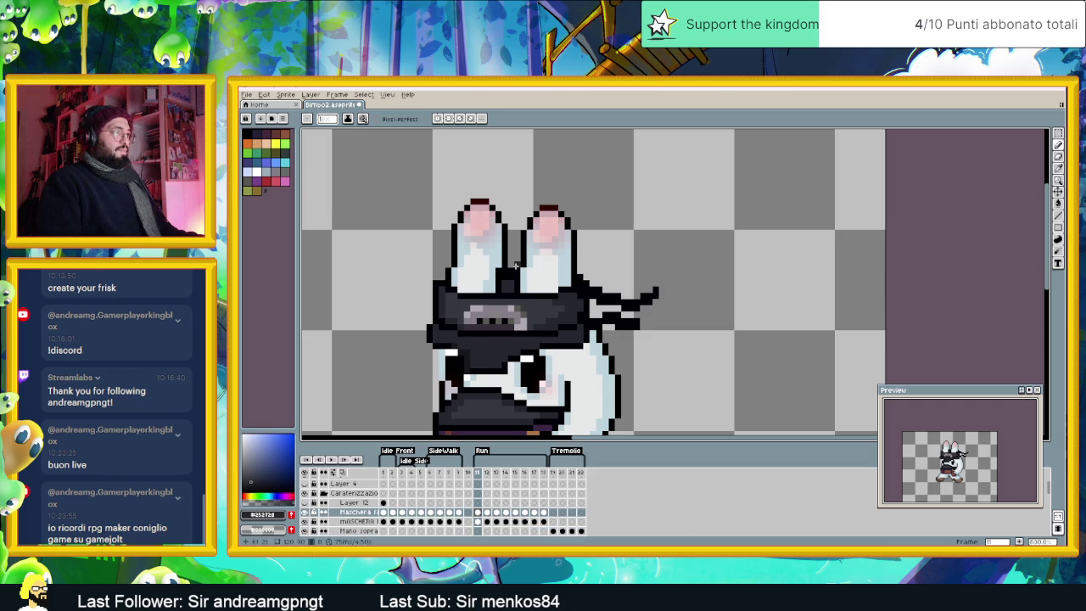
drag(550, 405, 519, 357)
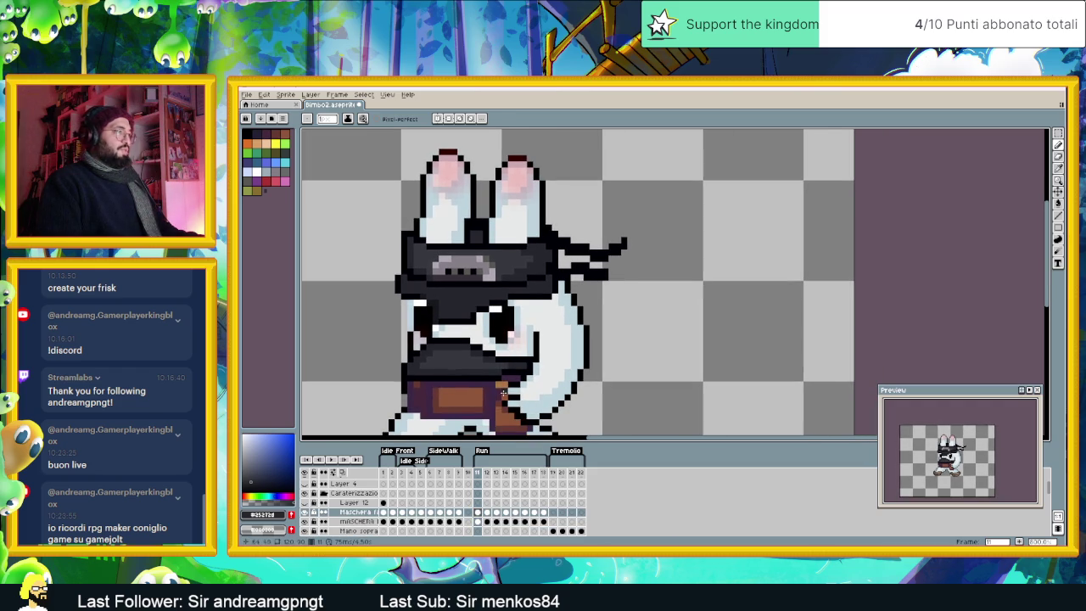
Step: On Outline1 frame 11, undo the stray grey strip between the rabbit's ears
scroll(494, 517, down, 2)
scroll(493, 529, down, 2)
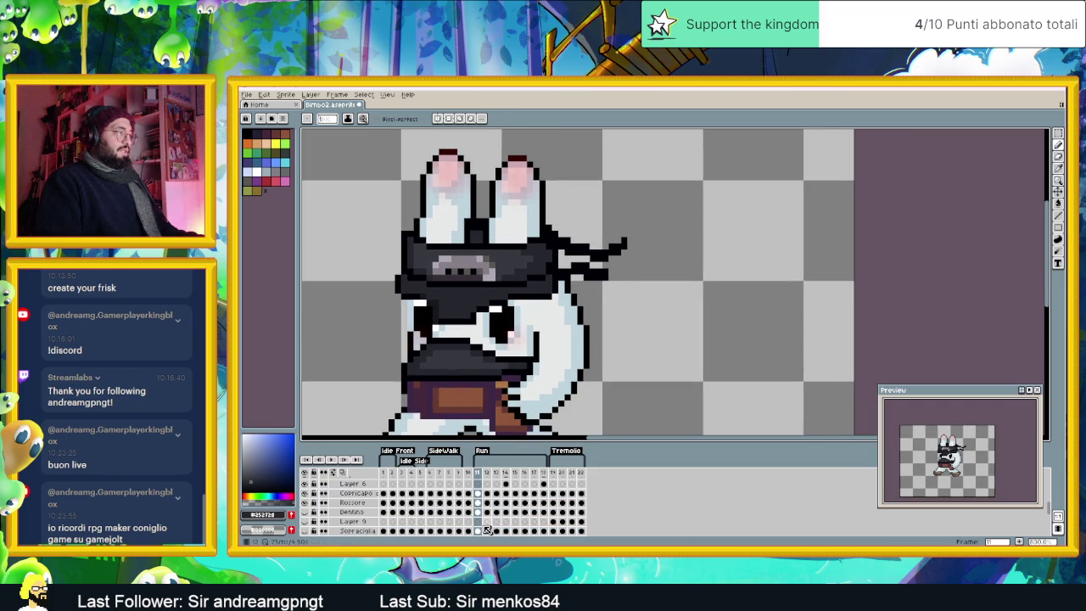
scroll(481, 530, down, 2)
scroll(479, 524, down, 1)
scroll(481, 524, down, 2)
scroll(482, 525, down, 1)
click(478, 521)
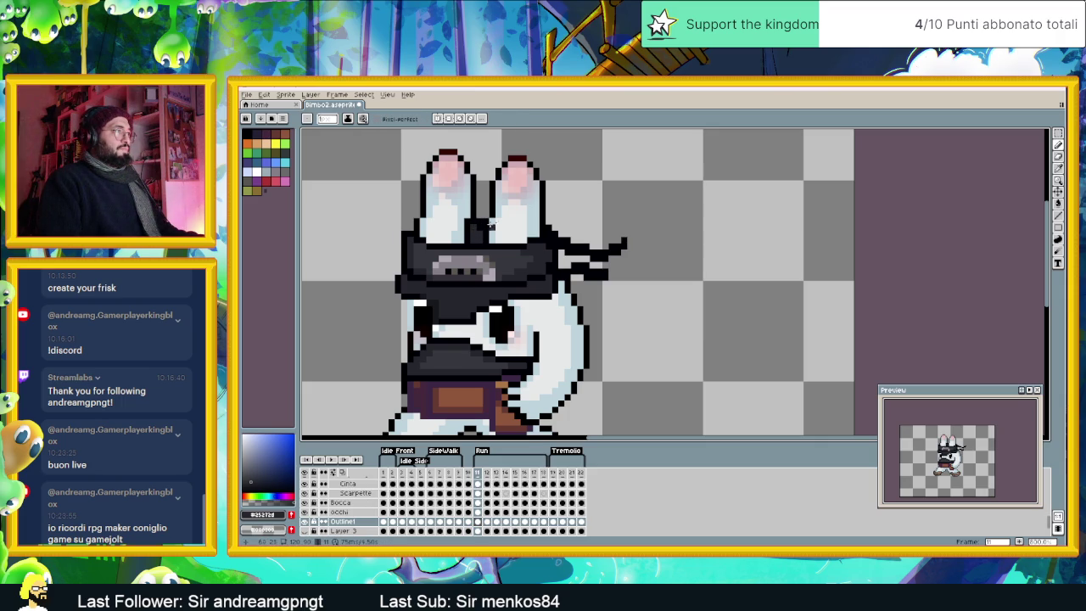
drag(498, 212, 530, 242)
click(487, 523)
click(488, 523)
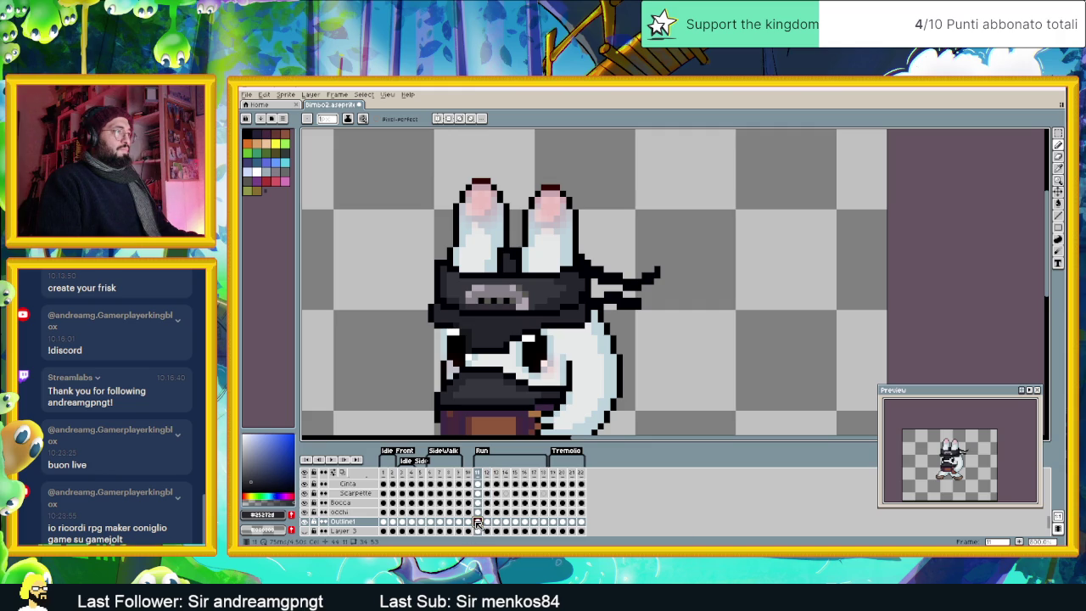
key(Left)
key(v)
key(ctrl+z)
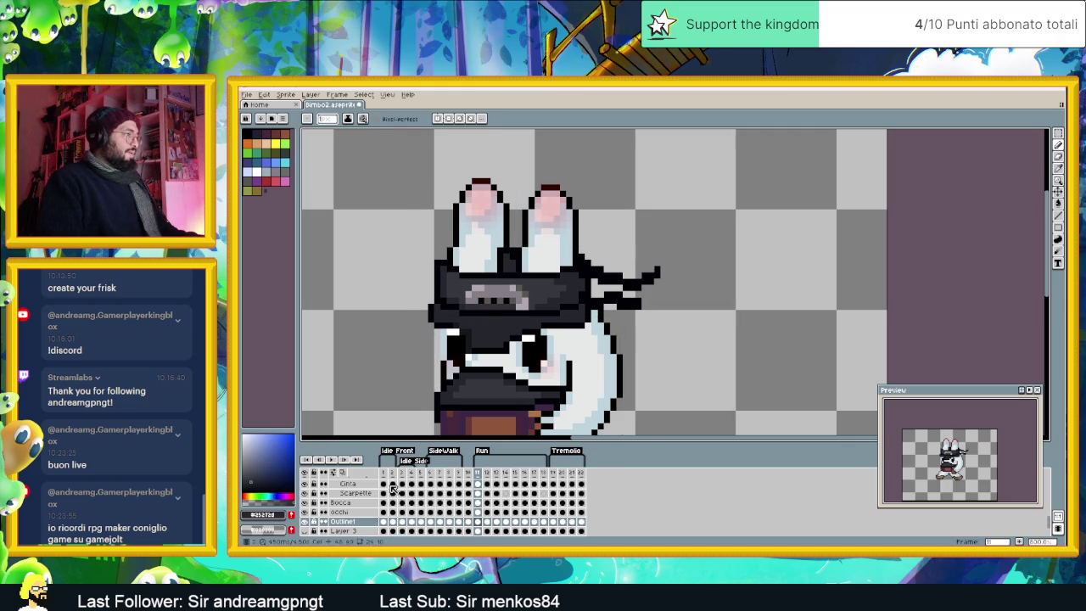
Step: Toggle the eyes, belt, ear blush and Copricapo hat layers off and on to check them
click(307, 511)
click(307, 511)
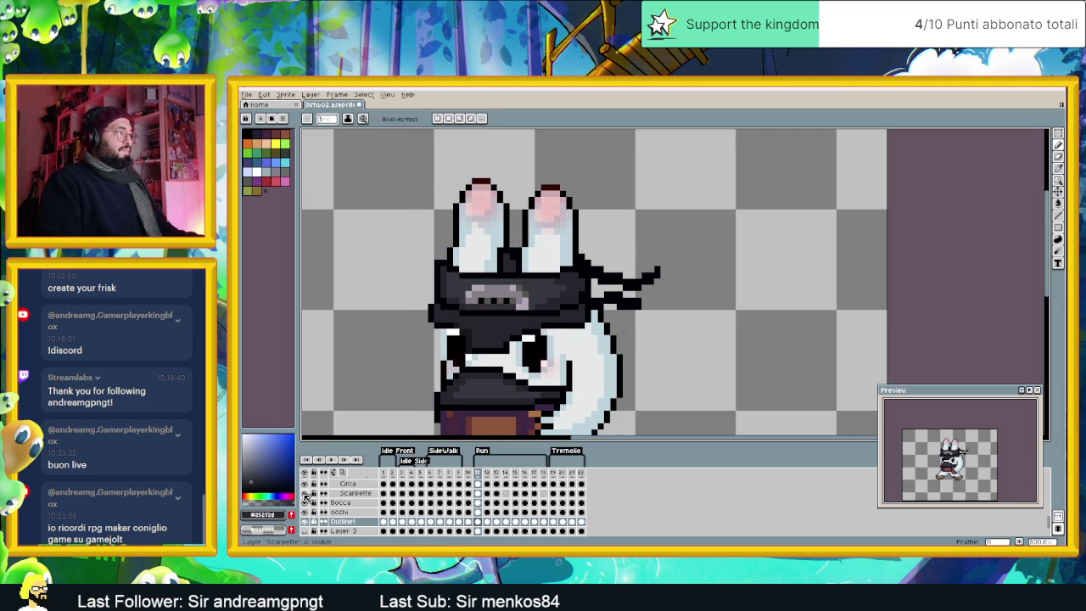
click(306, 484)
click(306, 483)
scroll(309, 496, up, 2)
scroll(310, 502, up, 2)
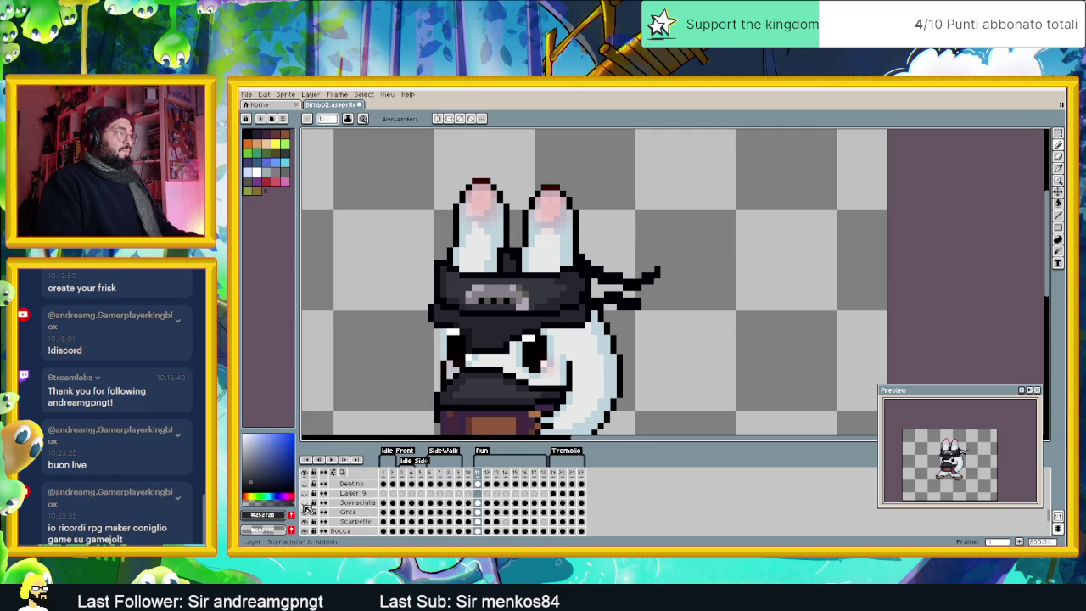
scroll(310, 503, up, 3)
click(305, 512)
click(305, 513)
click(306, 503)
click(305, 503)
click(305, 503)
click(306, 503)
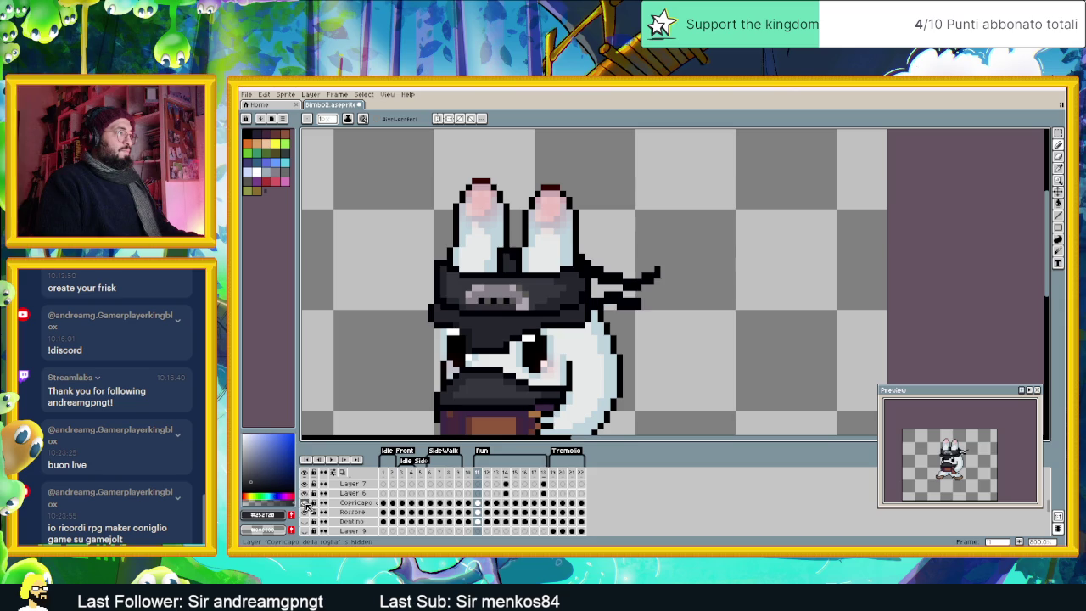
Step: Make Copricapo active and sample the near-black and #25272d colours from the sprite
click(354, 503)
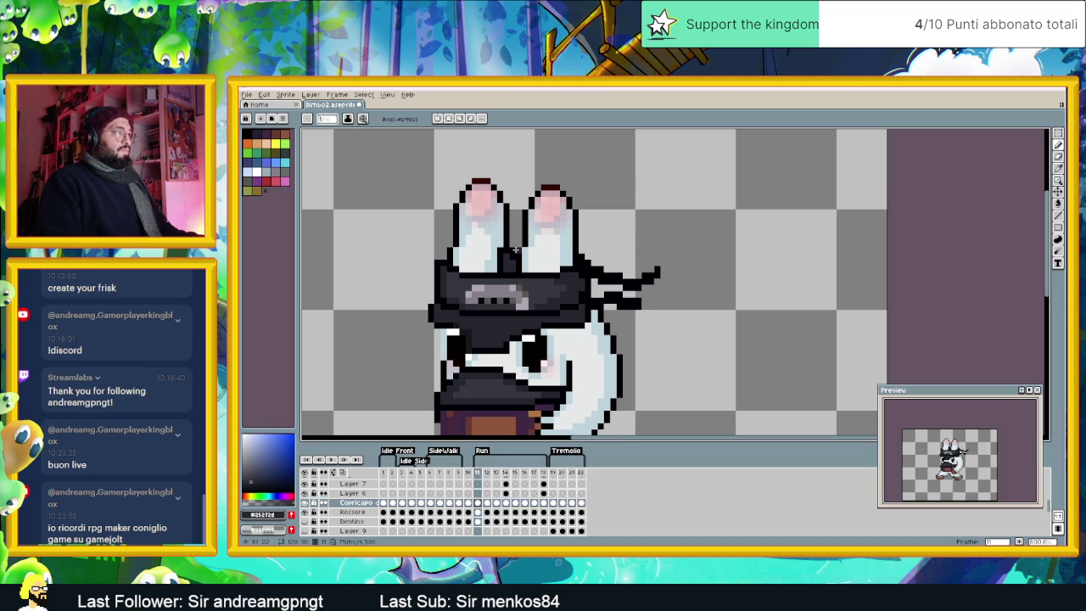
alt+click(518, 251)
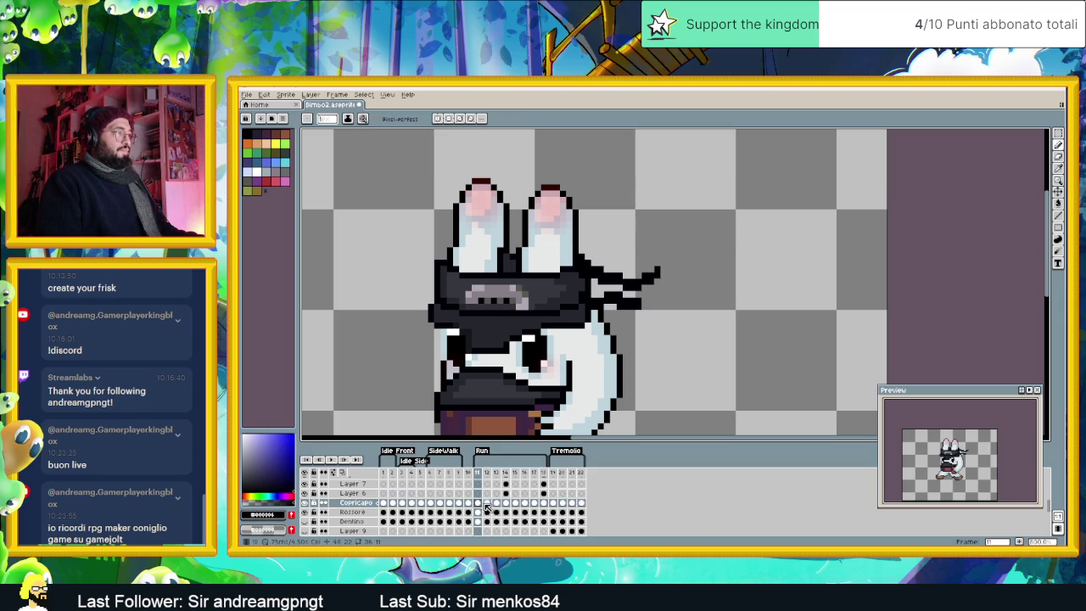
click(486, 503)
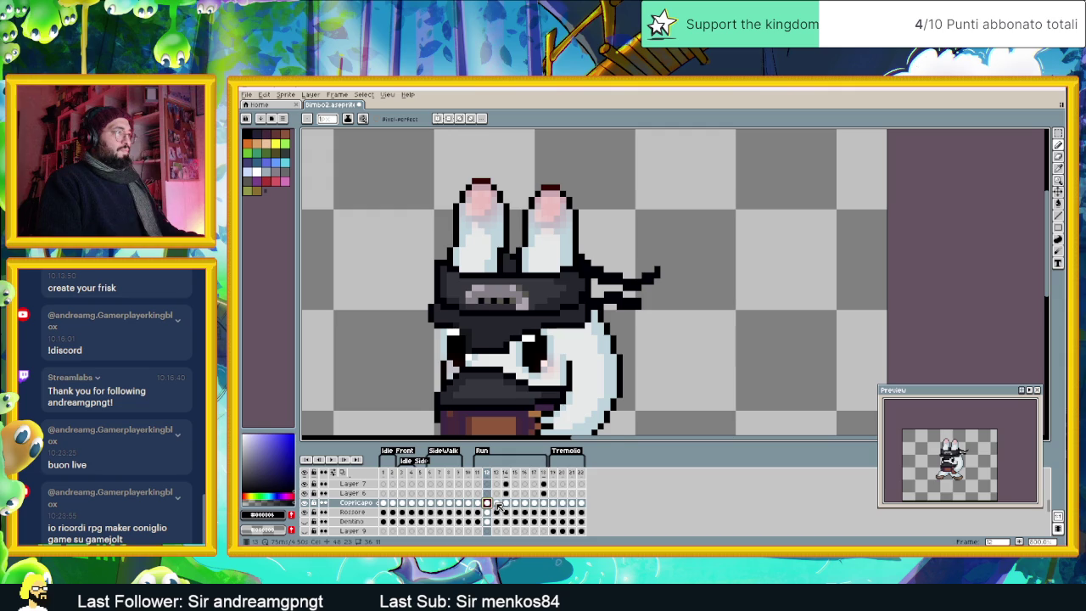
click(497, 504)
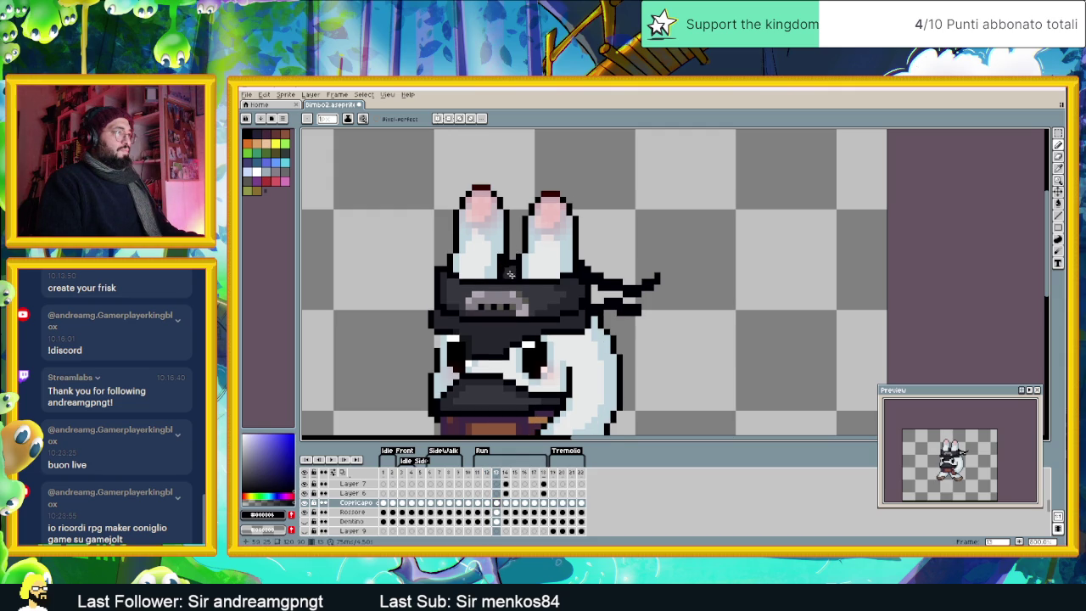
alt+click(506, 263)
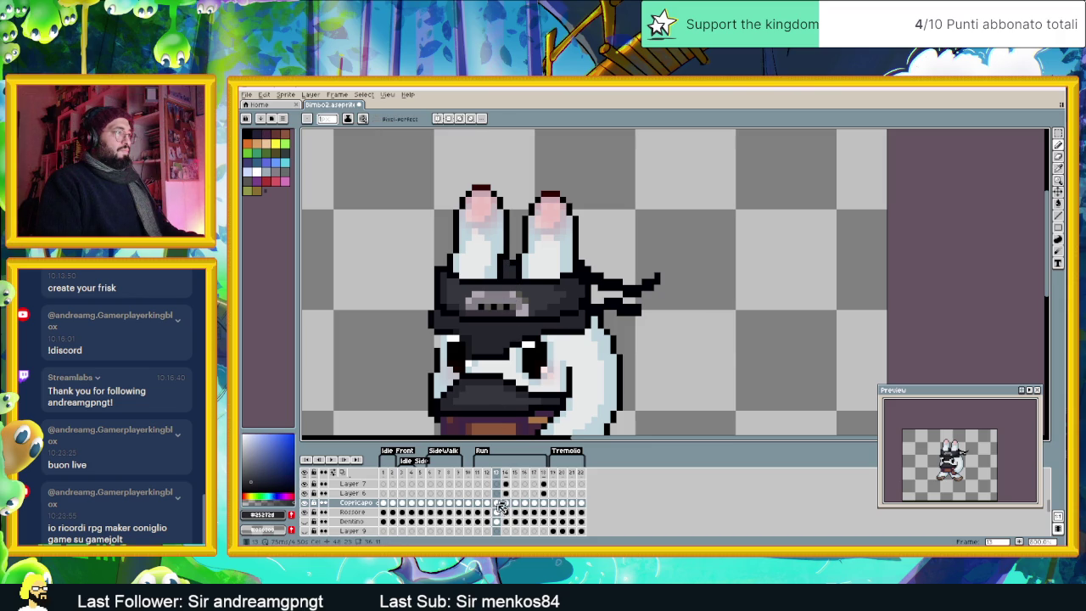
key(Left)
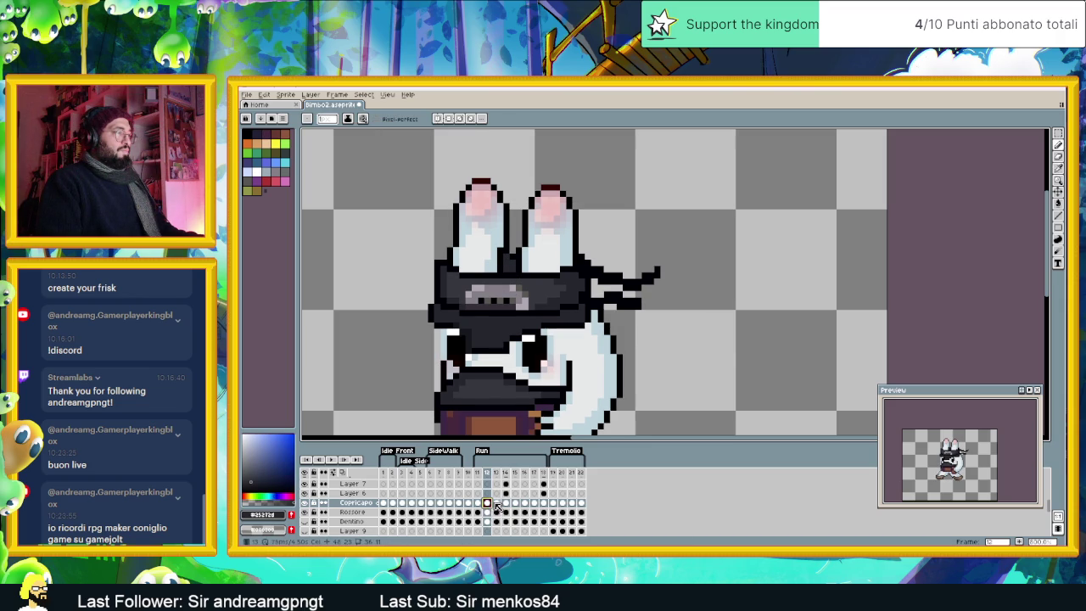
Step: Review the hat across Run frames 14 through 19
click(497, 503)
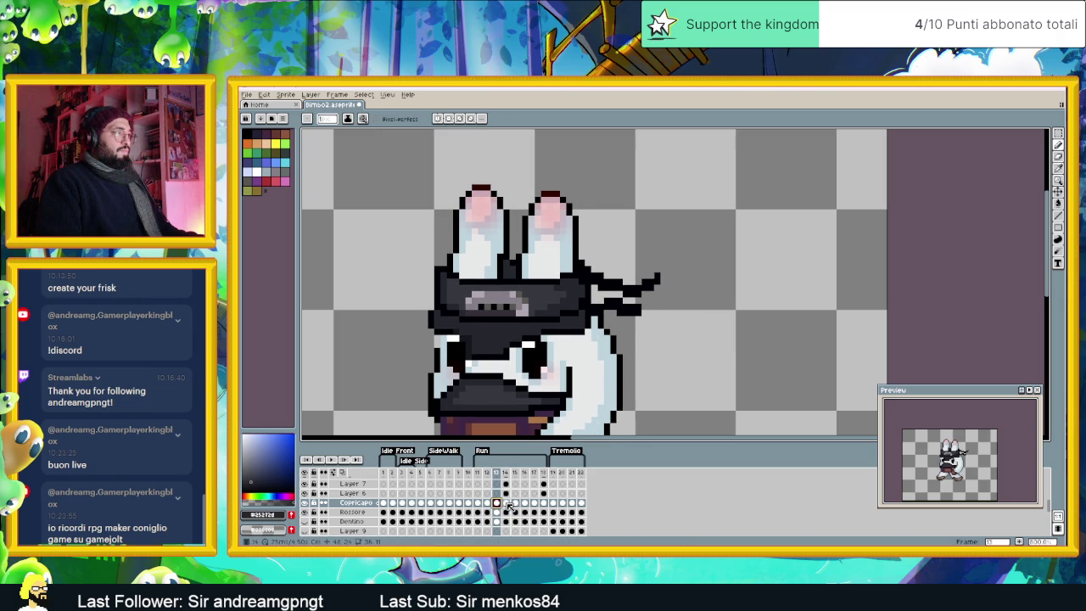
click(507, 503)
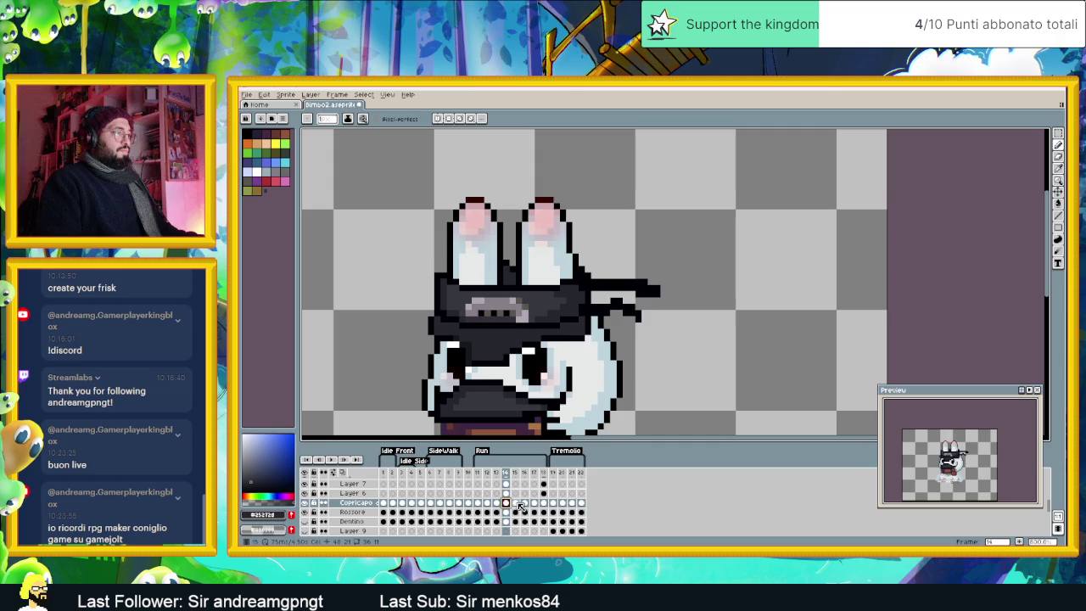
click(516, 503)
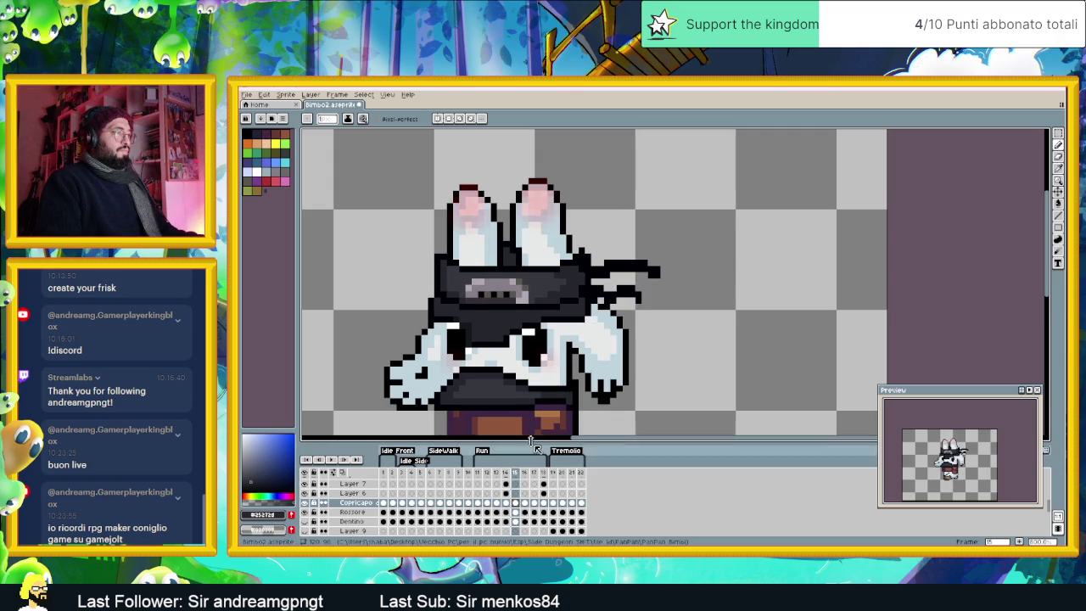
click(525, 504)
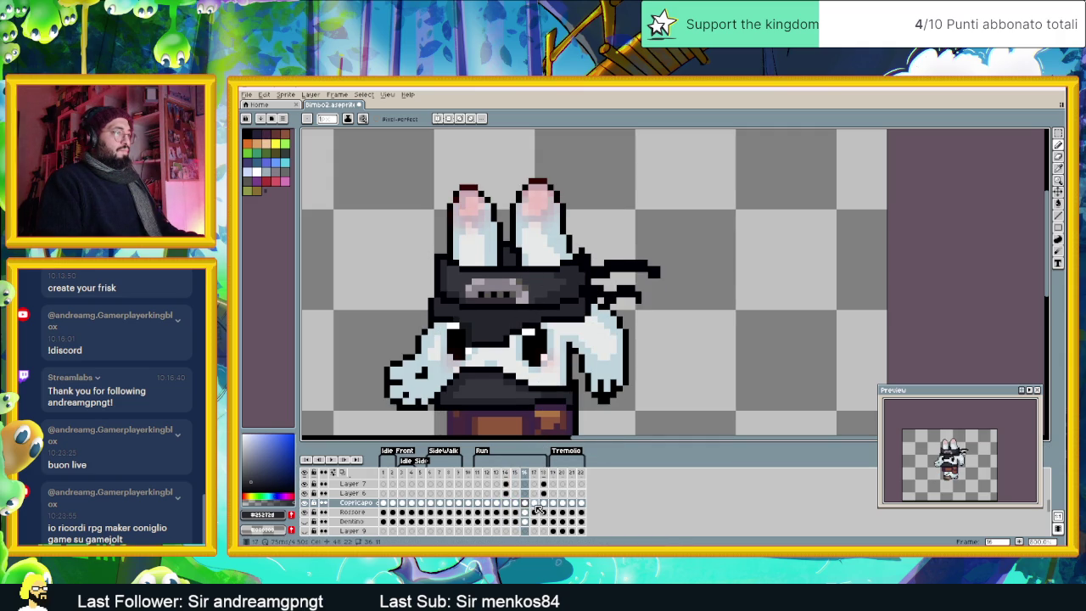
click(536, 505)
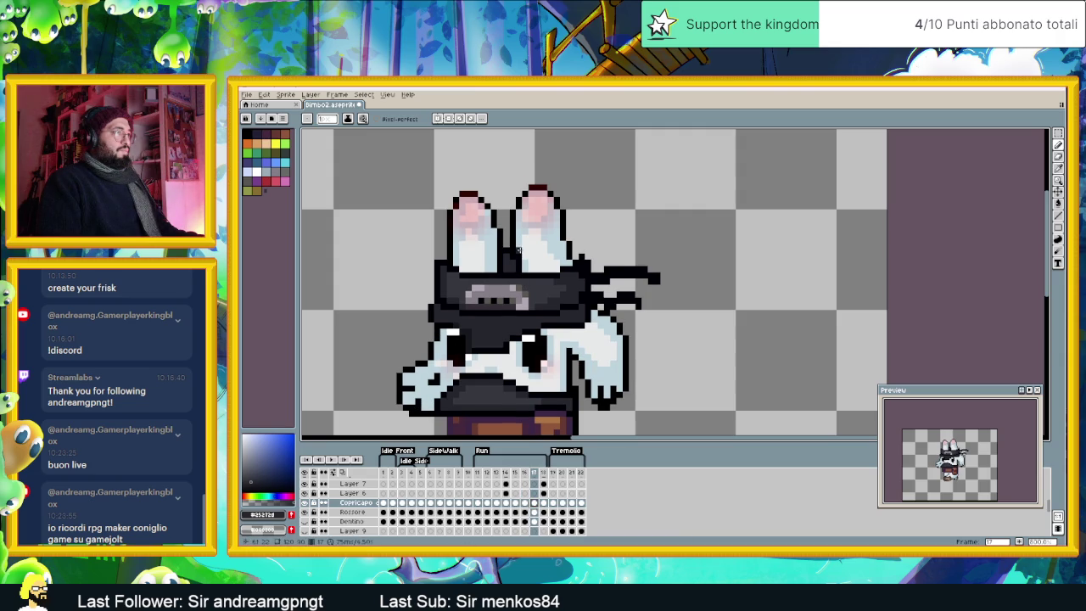
click(543, 503)
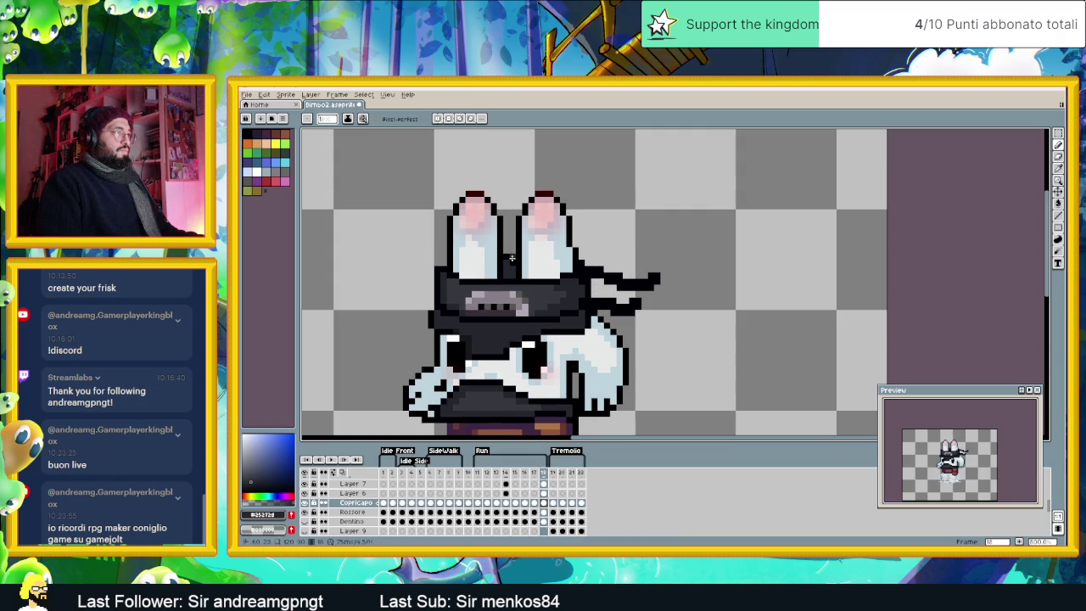
click(552, 503)
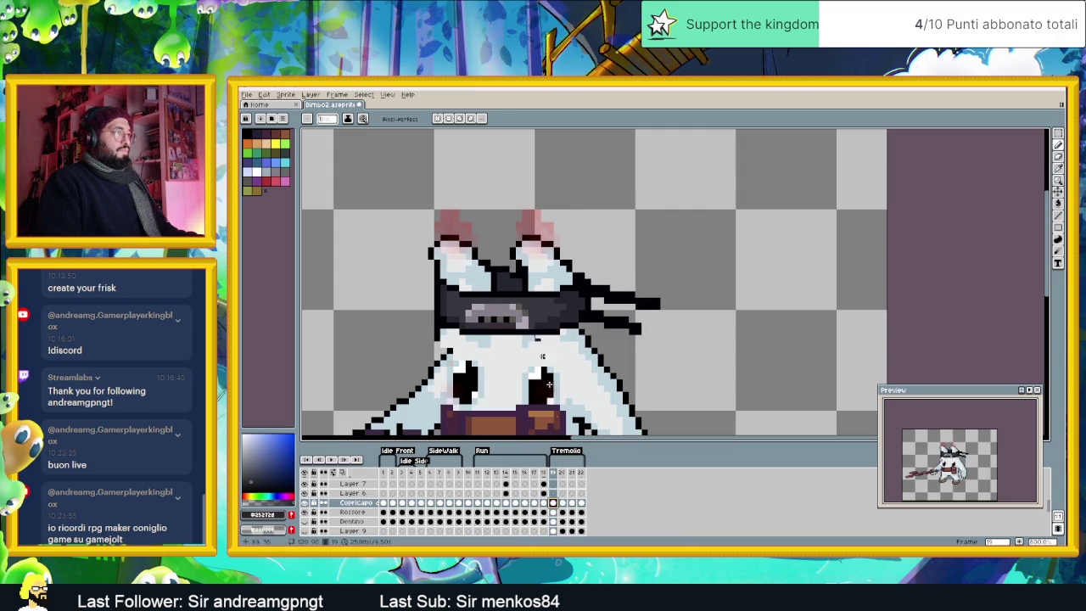
scroll(536, 327, down, 3)
scroll(536, 327, down, 2)
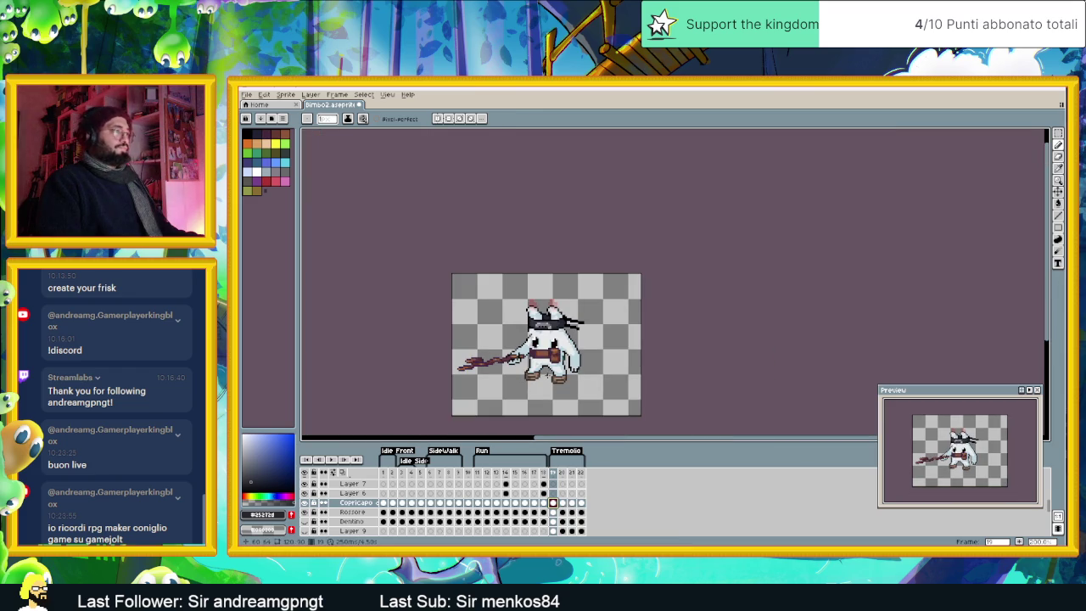
Step: Save Bimbo2.aseprite and loop-preview the Idle Side, SideWalk and Run animations
key(ctrl+s)
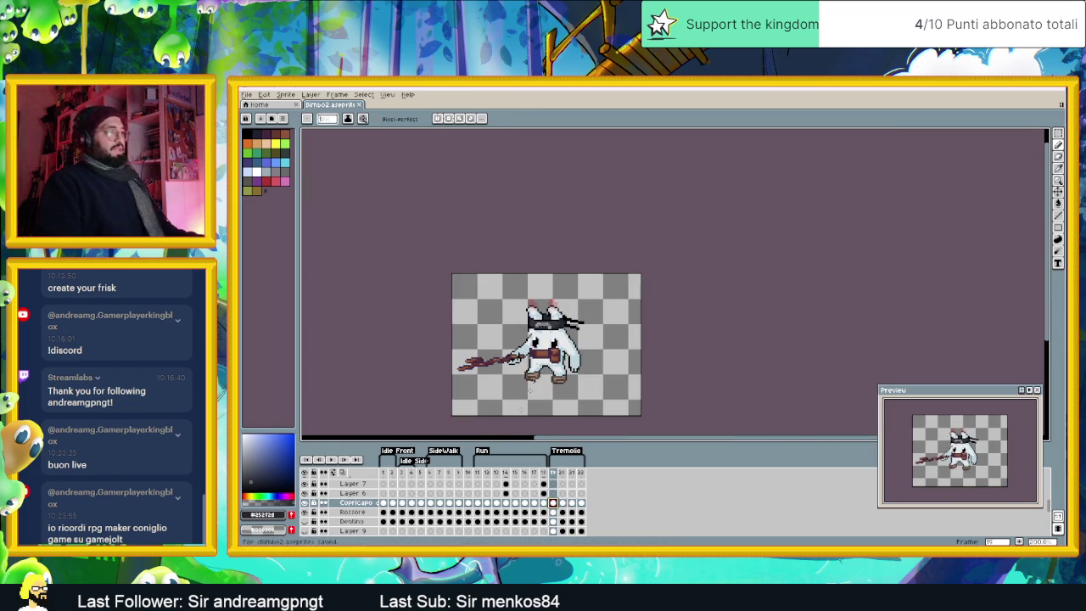
click(384, 472)
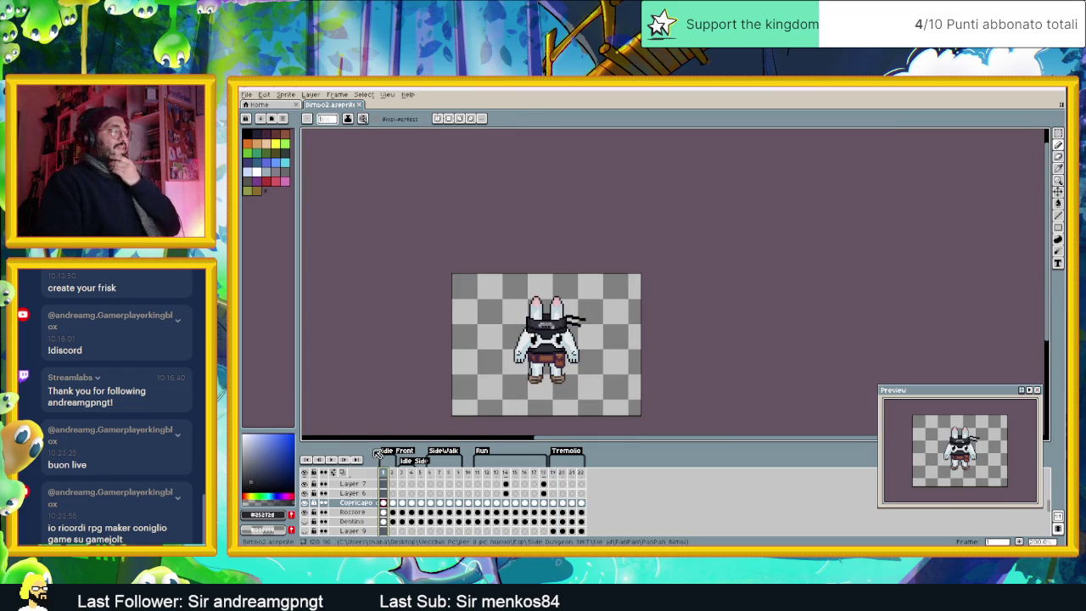
key(Return)
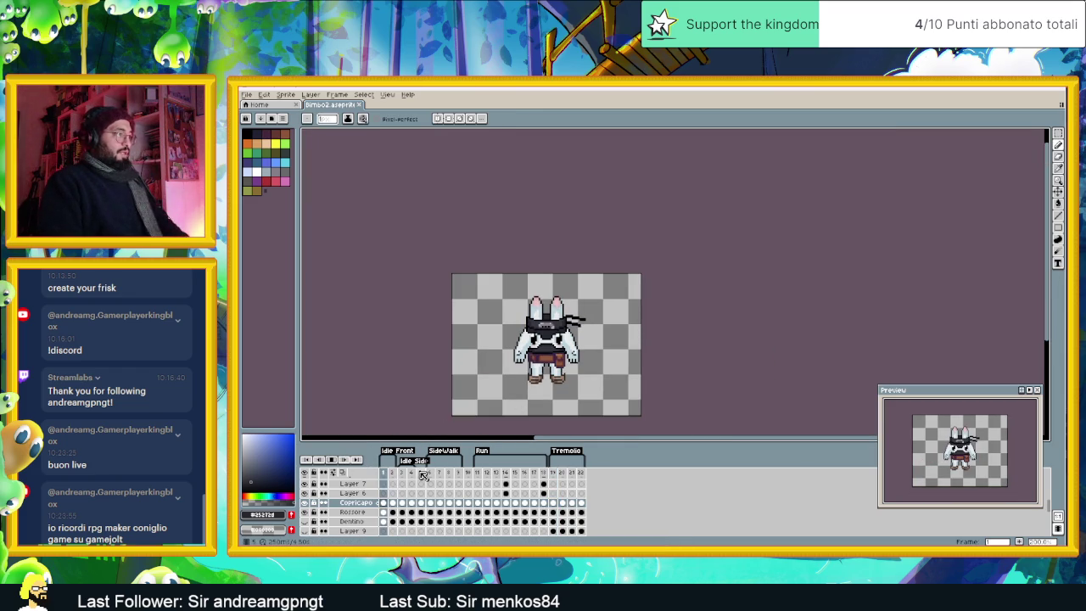
click(416, 475)
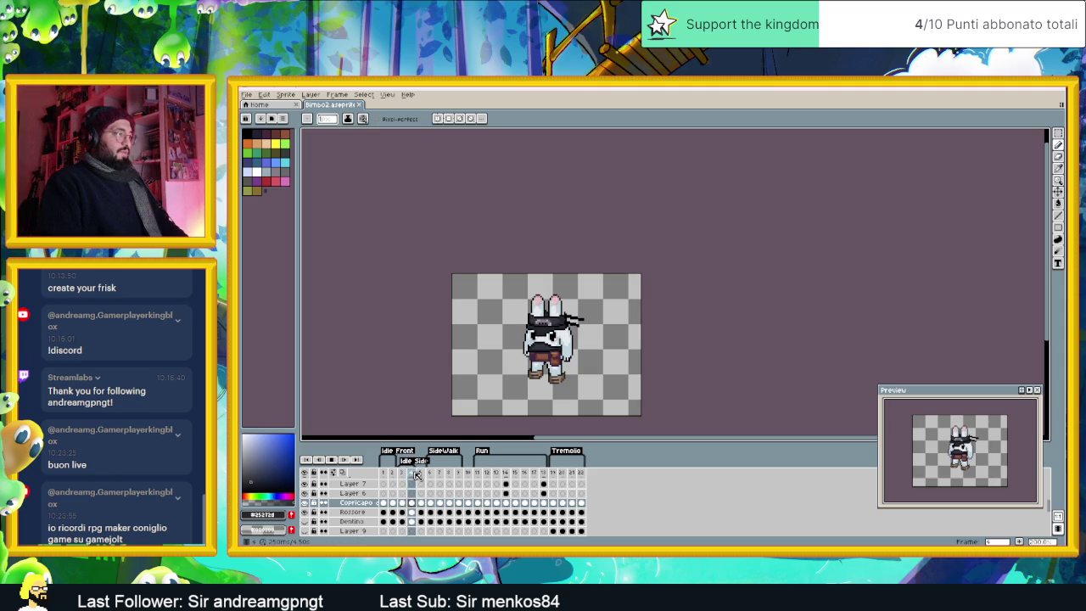
click(430, 473)
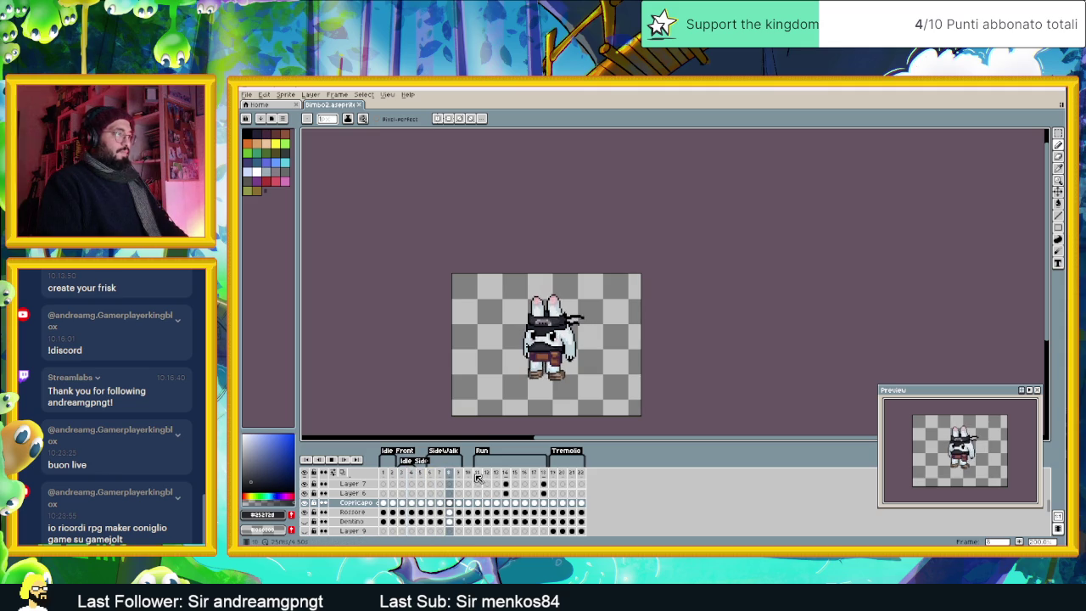
click(477, 477)
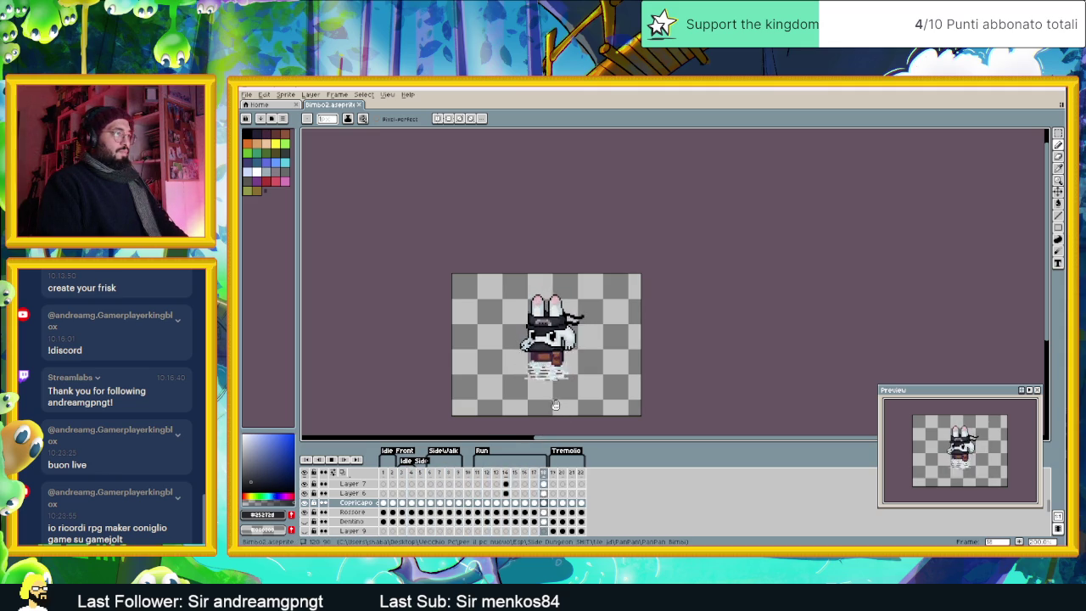
key(Return)
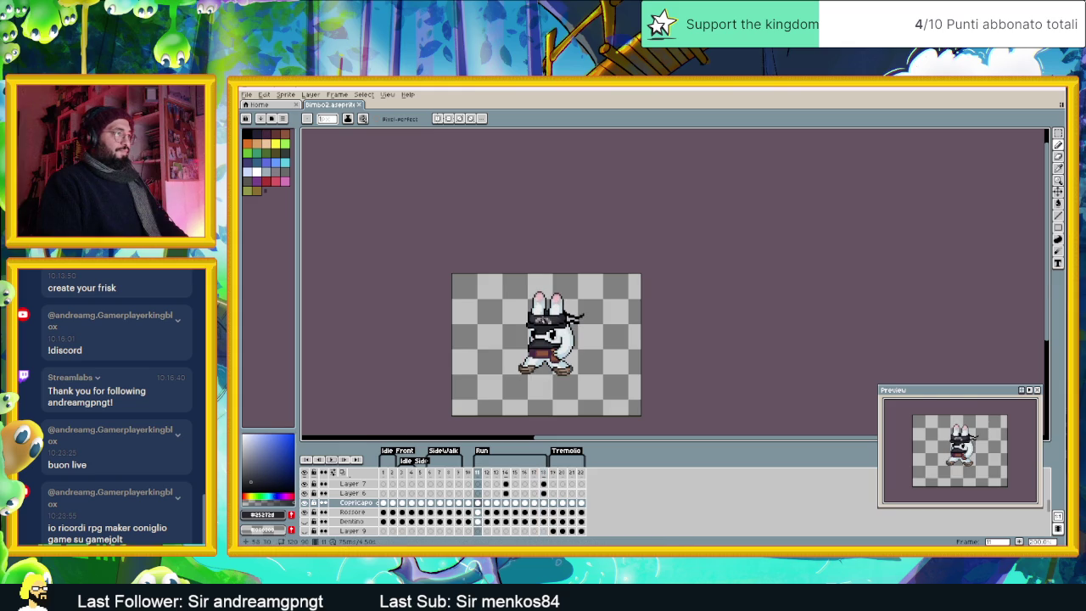
Step: Select the Copricapo cel at Run frame 11
scroll(544, 320, up, 3)
scroll(553, 360, up, 1)
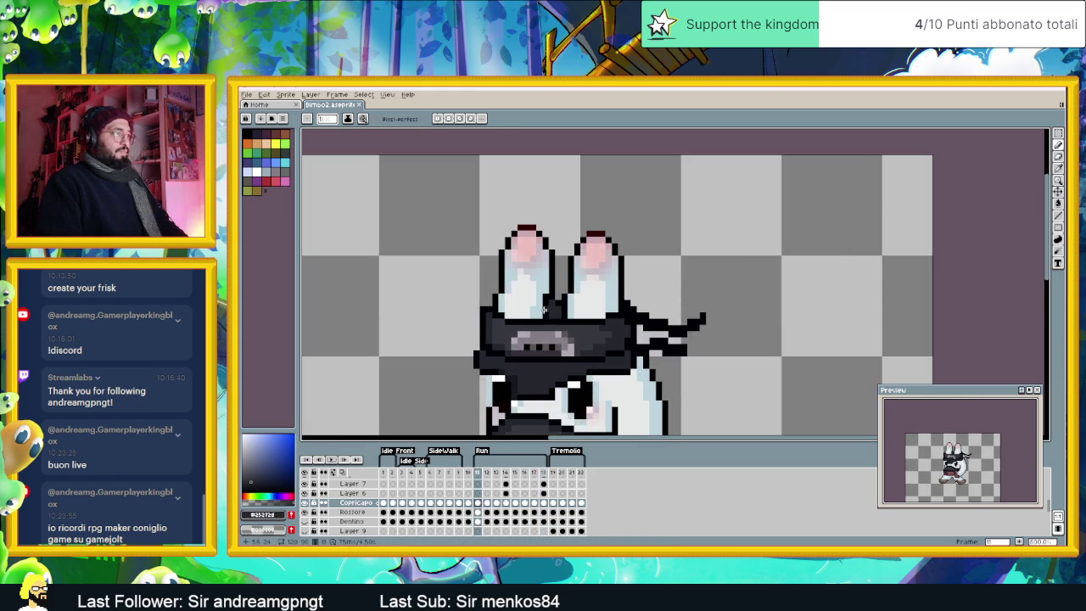
scroll(481, 502, up, 2)
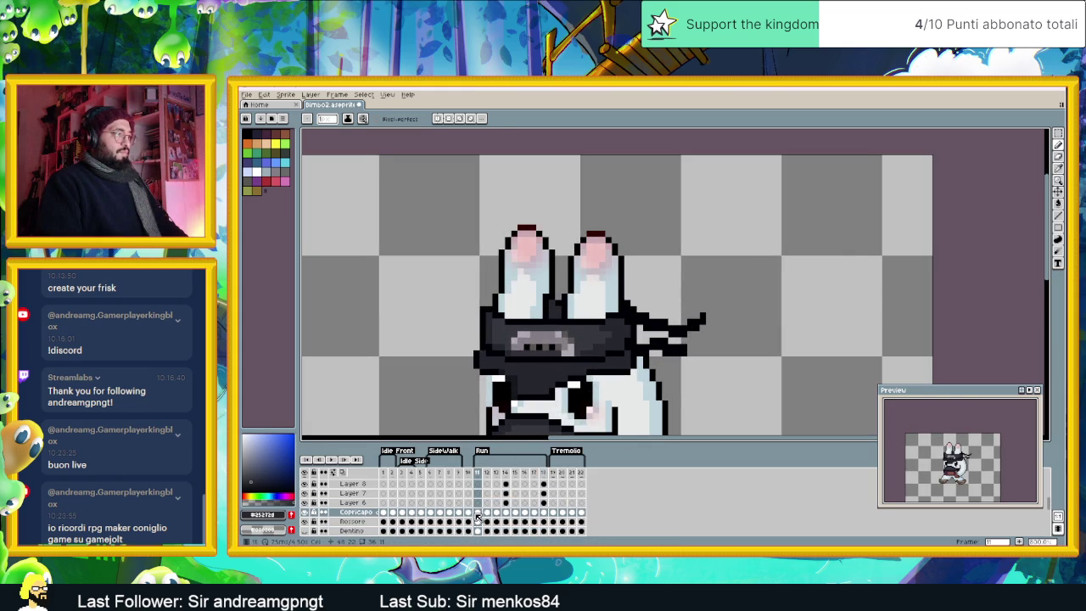
click(478, 513)
scroll(496, 498, up, 5)
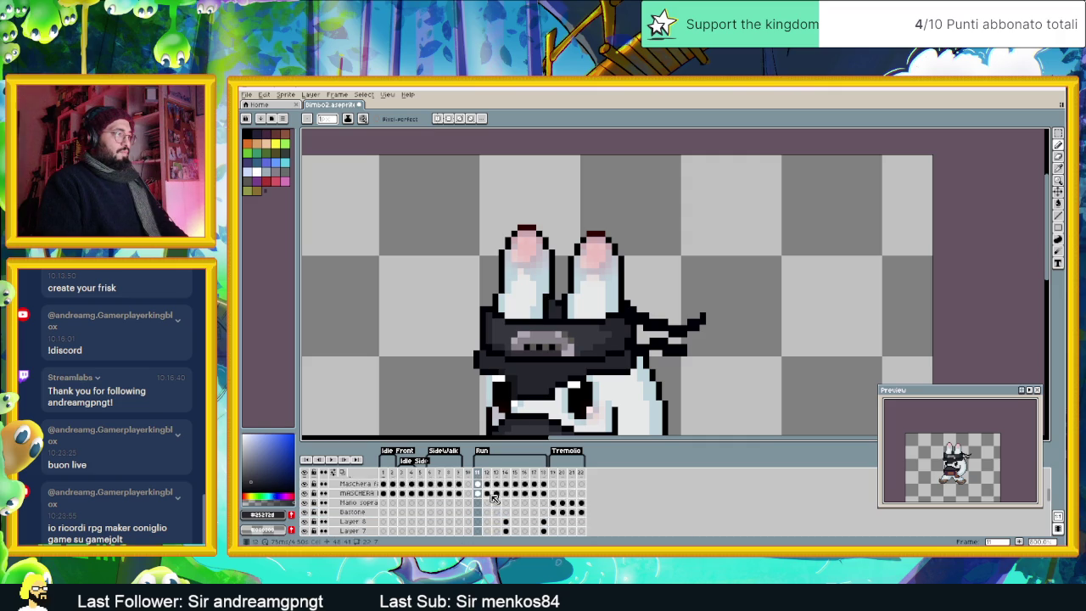
Step: Select the Maschera and MASCHERA cels at frame 11 and play the Run loop
click(478, 492)
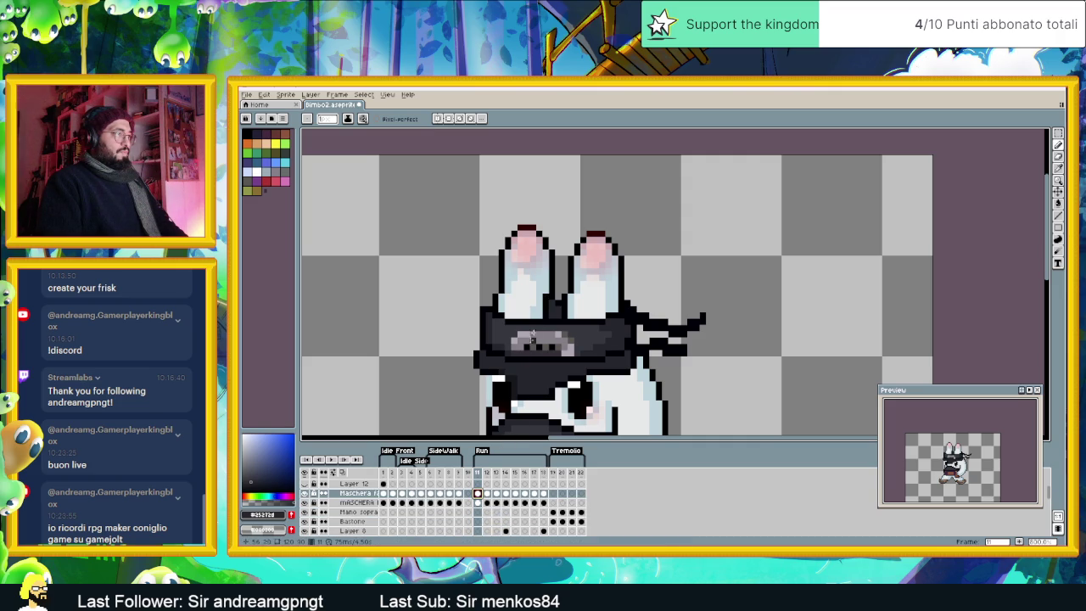
click(478, 502)
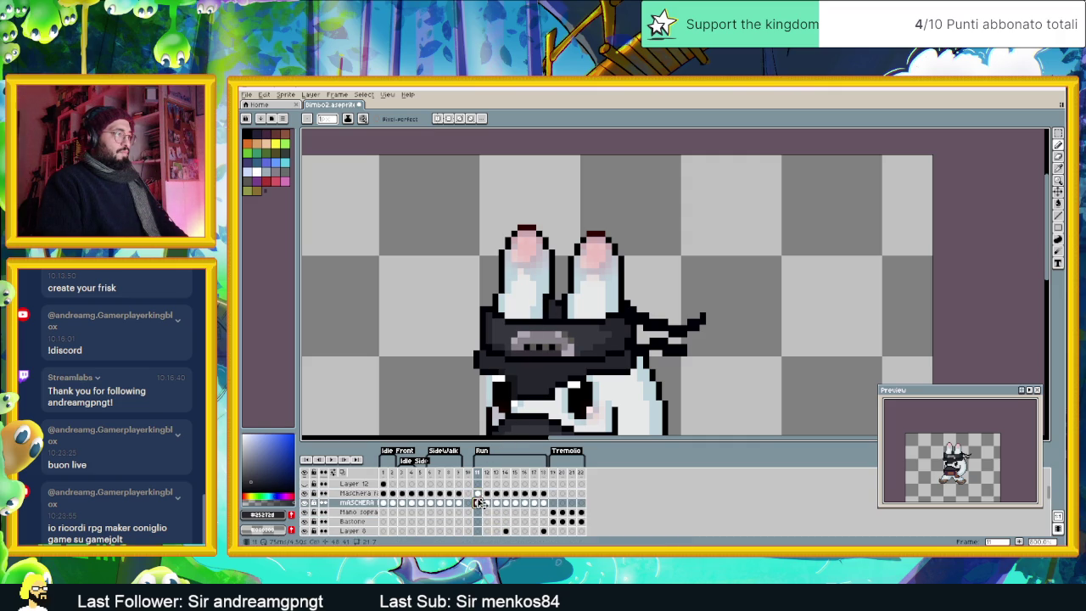
scroll(530, 348, down, 4)
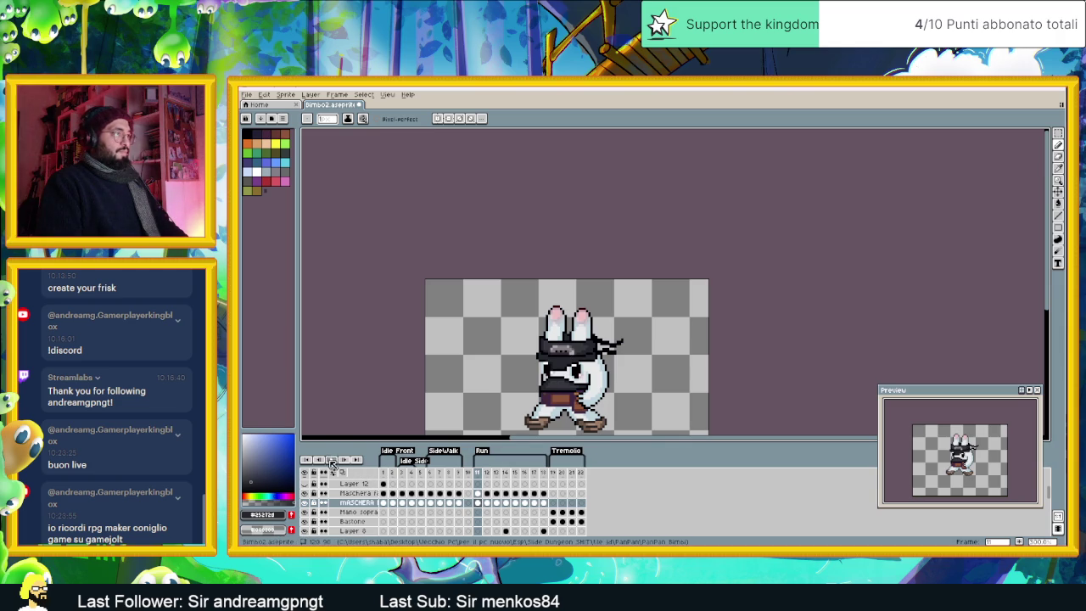
click(331, 460)
scroll(581, 370, down, 1)
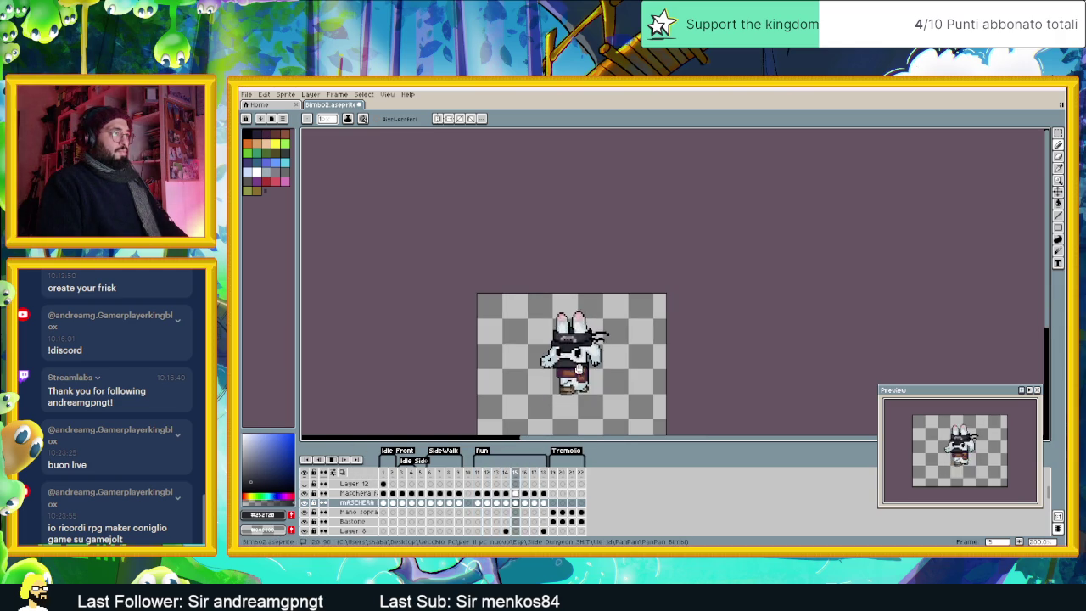
scroll(567, 324, up, 2)
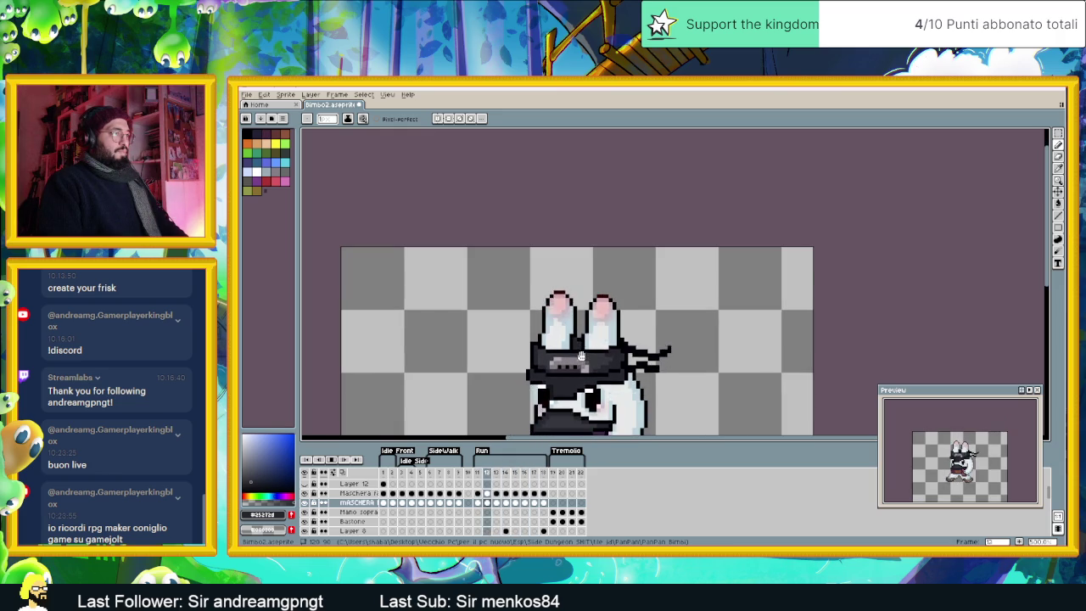
scroll(581, 357, down, 1)
scroll(602, 377, down, 1)
drag(612, 388, 622, 356)
Step: Save the sprite and stop playback back on frame 1
key(ctrl+s)
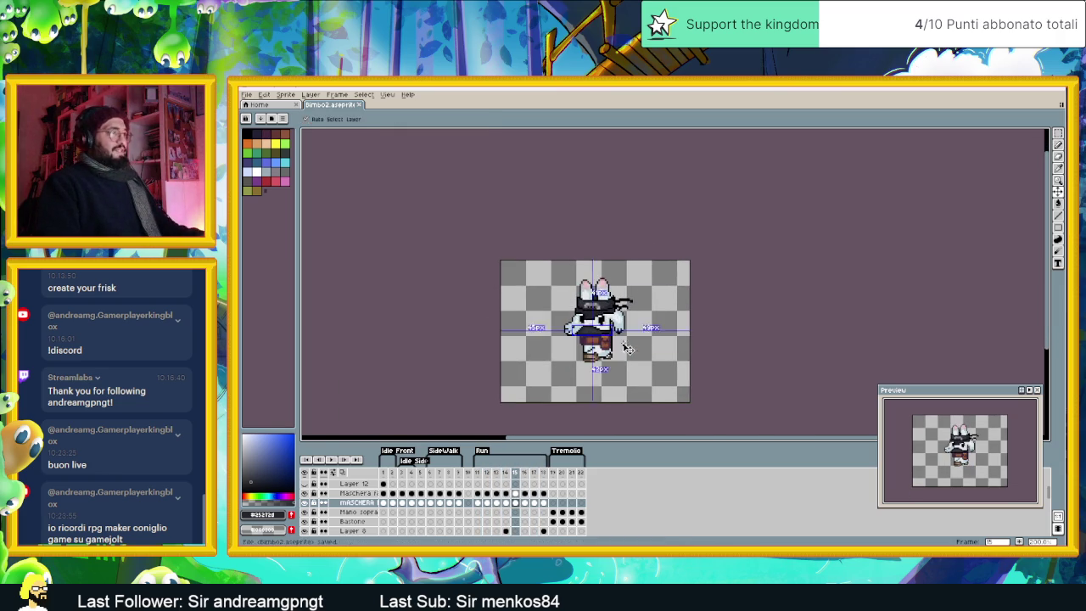
key(Return)
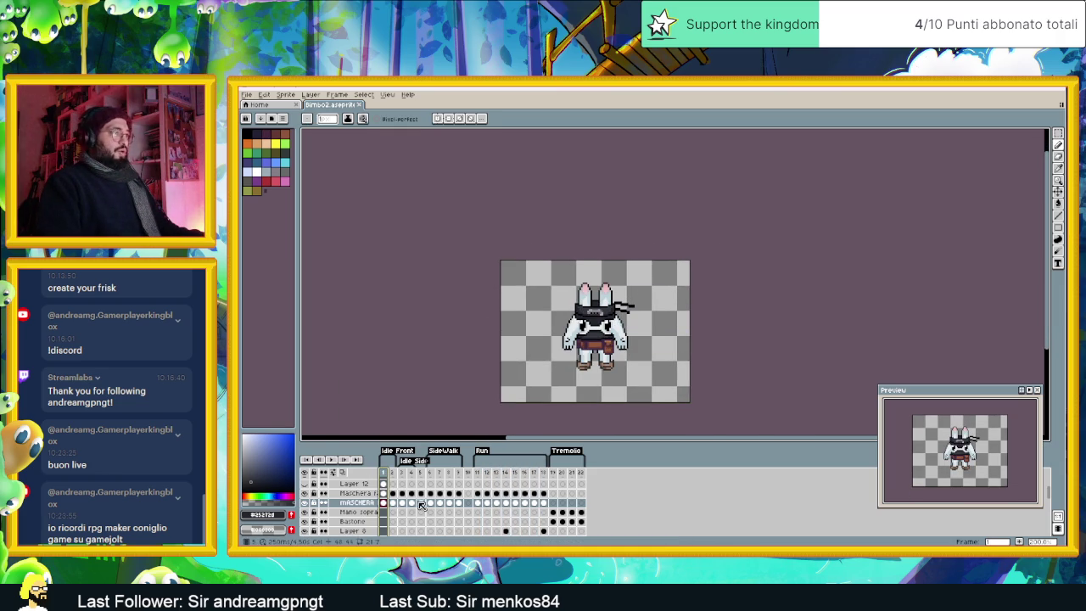
scroll(421, 506, up, 1)
scroll(412, 506, up, 1)
scroll(407, 508, up, 2)
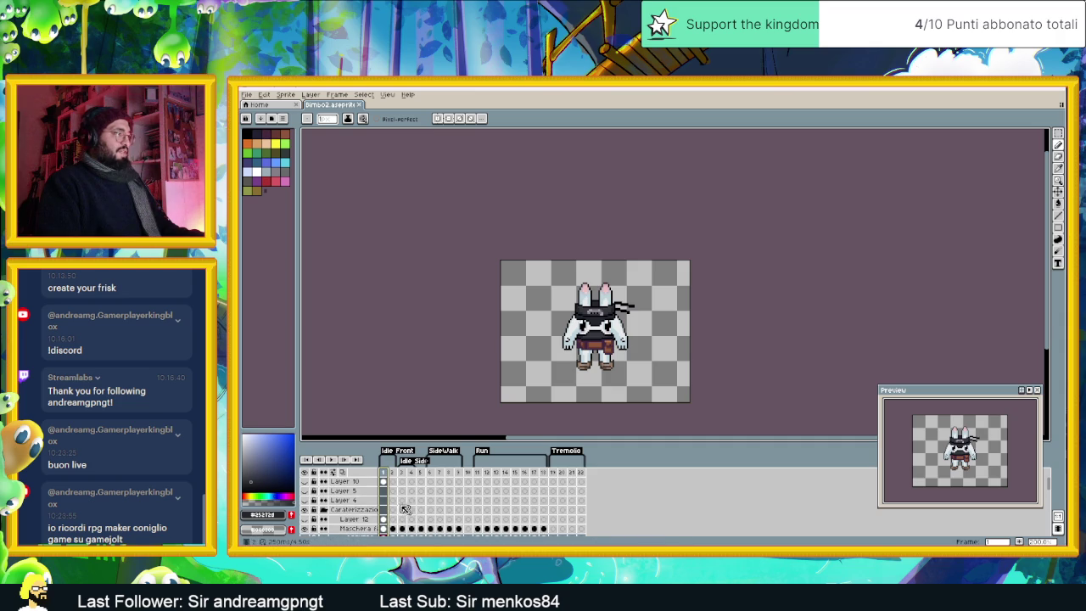
Step: Show Layer 10's green-shorts bunny beside the ninja bunny for comparison, and save
click(305, 481)
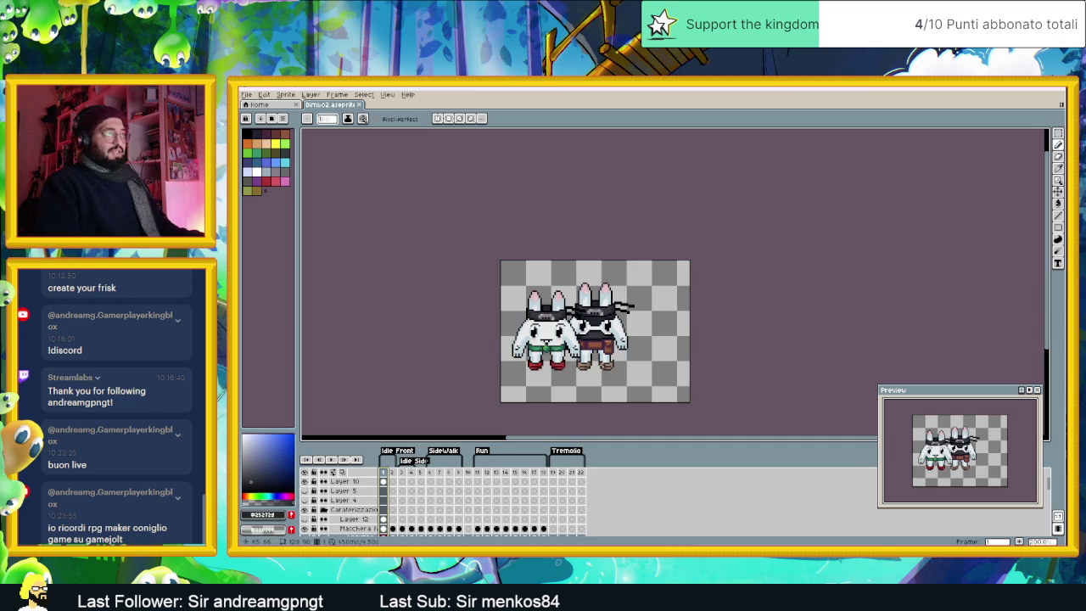
scroll(617, 341, up, 1)
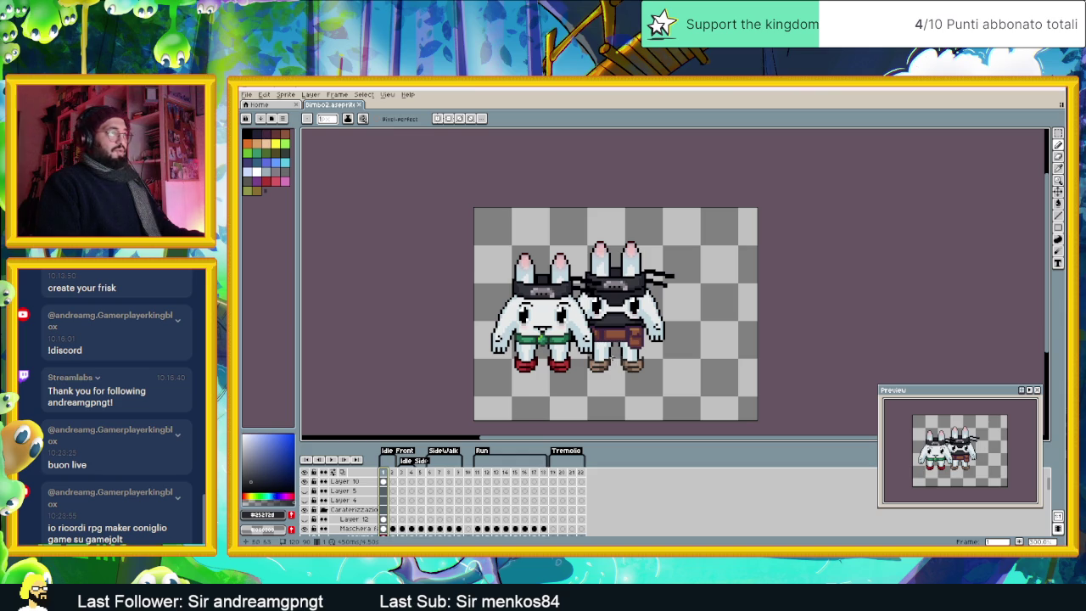
ctrl+click(615, 314)
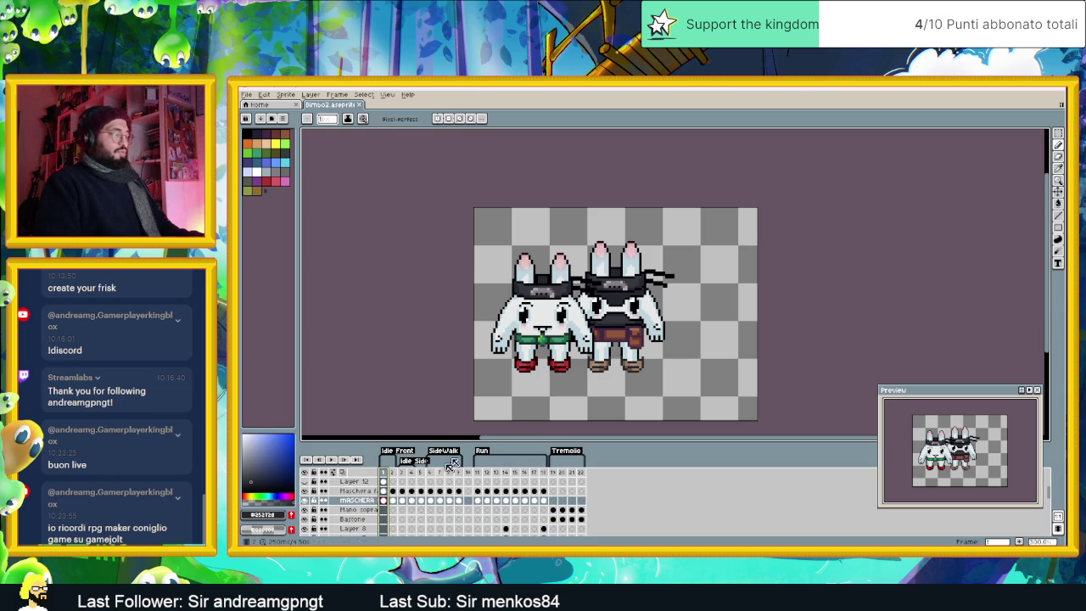
key(ctrl+s)
scroll(491, 414, down, 1)
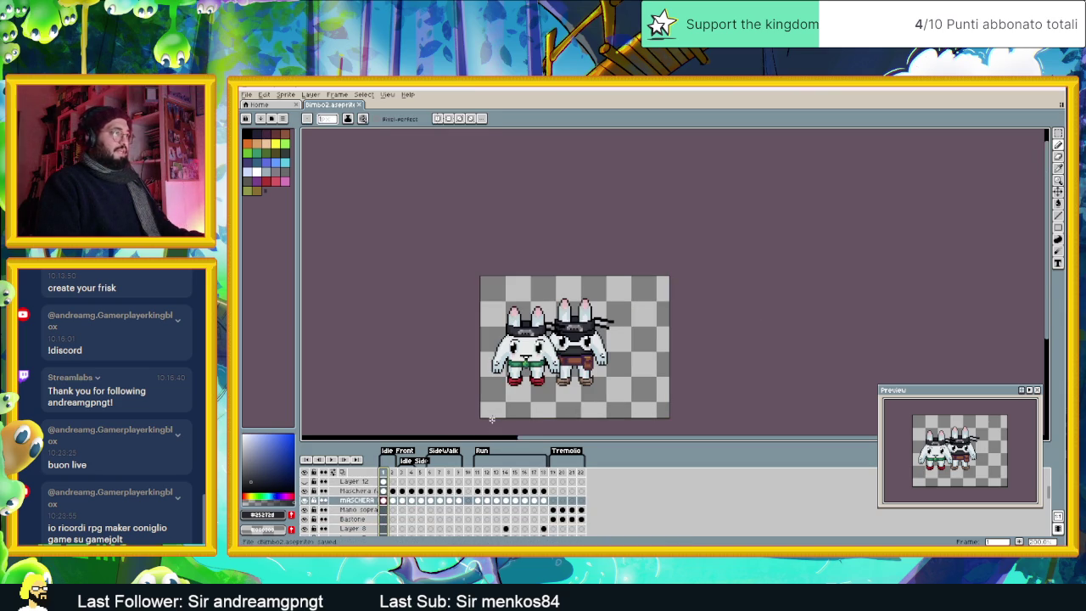
scroll(556, 424, up, 1)
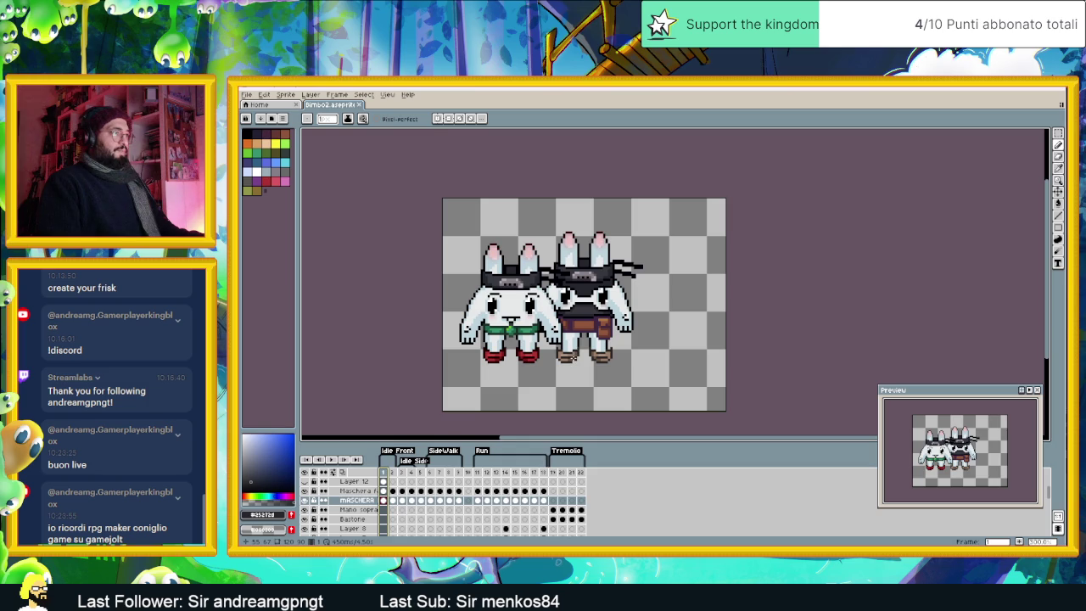
scroll(574, 358, up, 1)
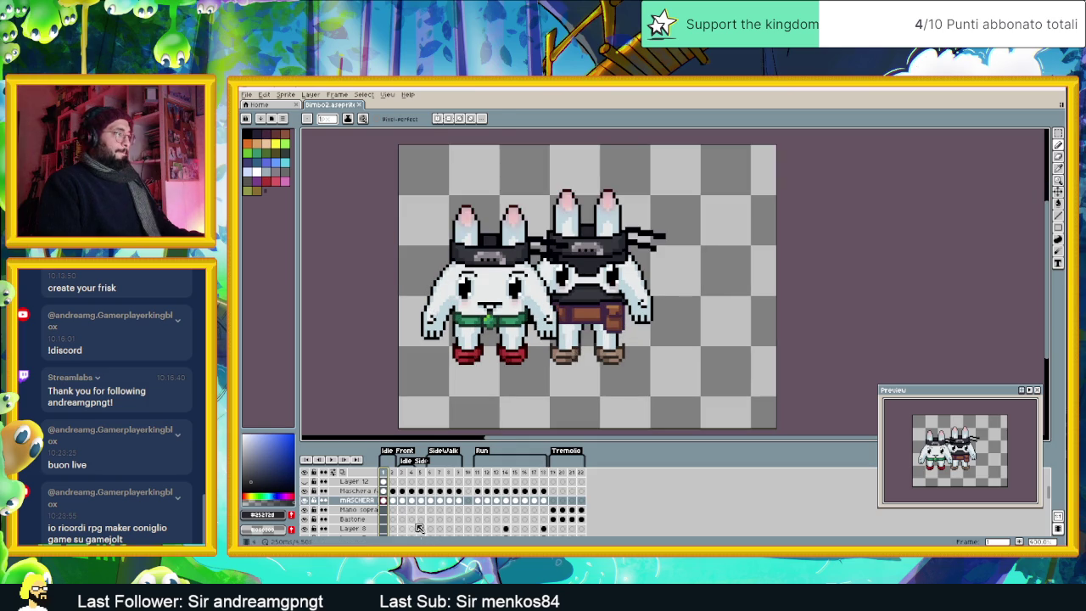
scroll(418, 530, down, 3)
scroll(386, 526, down, 1)
scroll(385, 523, down, 1)
scroll(386, 520, down, 1)
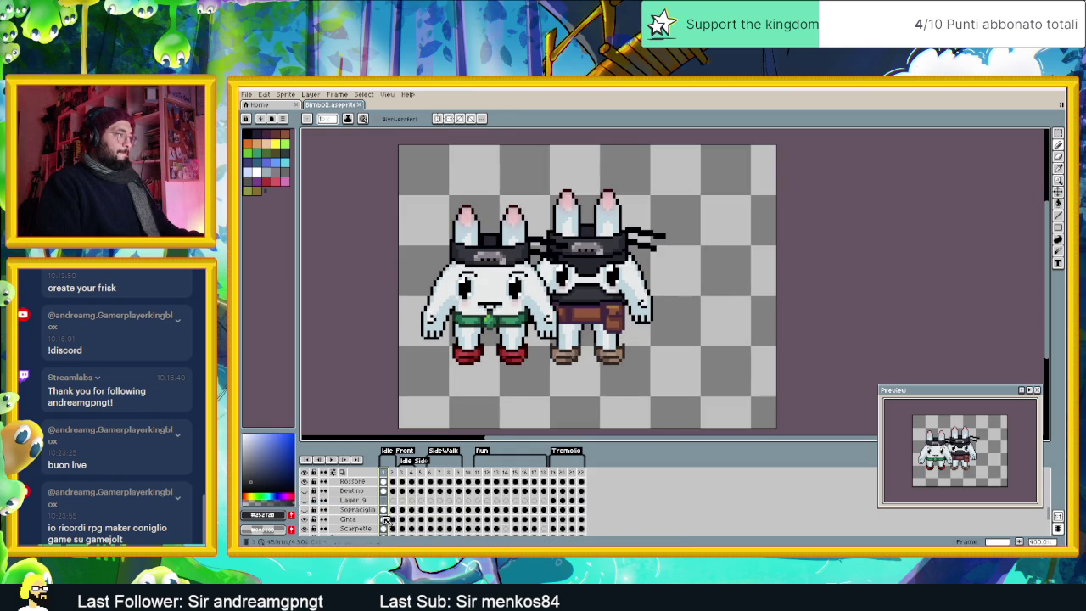
Step: Hide Layer 10's old bunny again and select the Scarpette cel at frame 1
click(383, 528)
scroll(386, 522, down, 2)
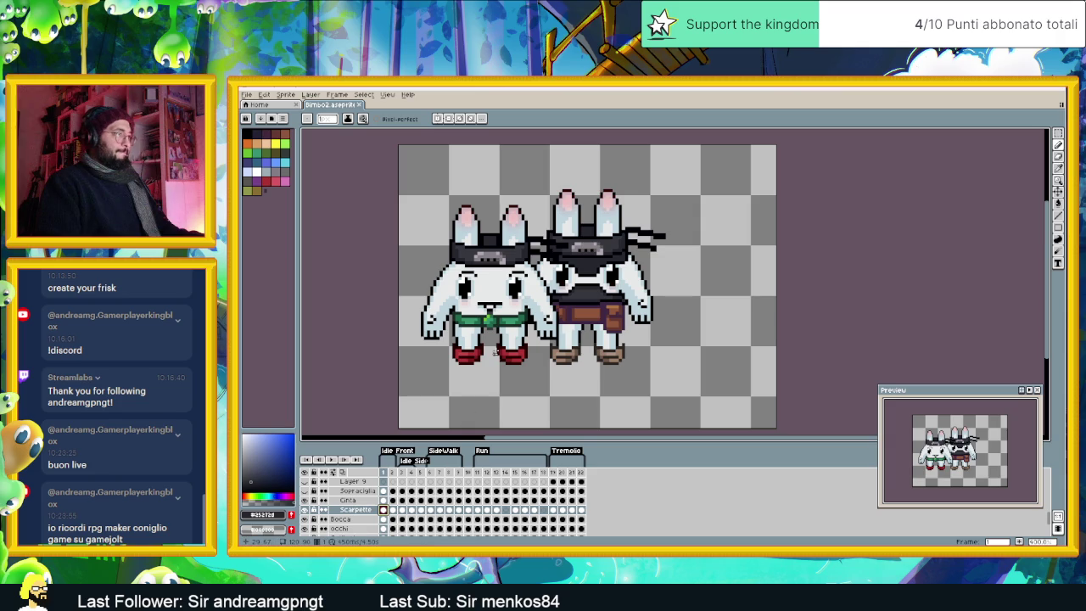
scroll(560, 334, up, 1)
scroll(356, 509, up, 3)
scroll(349, 502, up, 2)
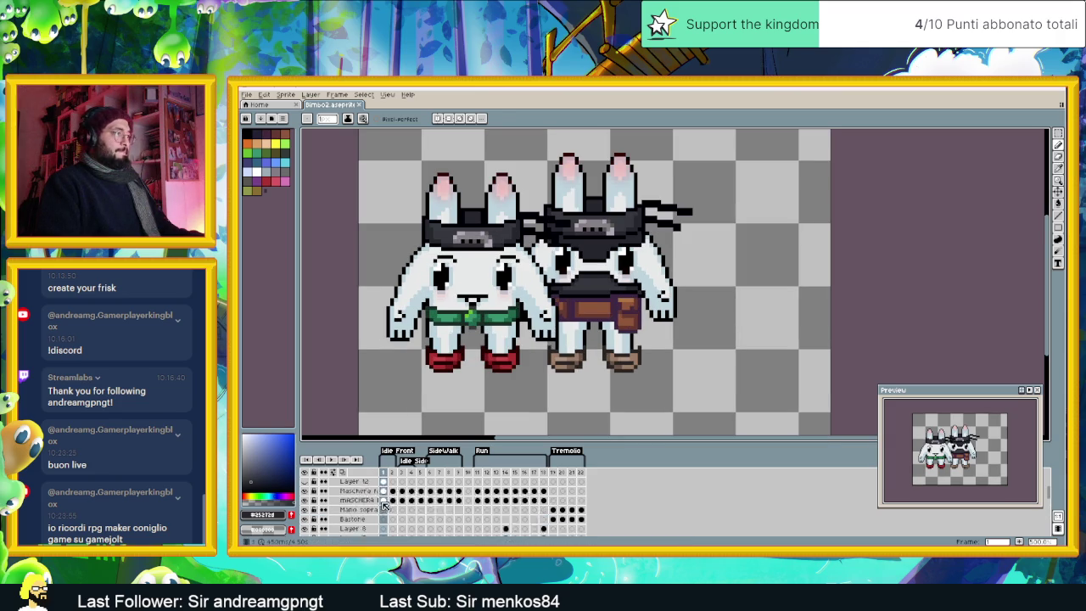
scroll(348, 498, up, 3)
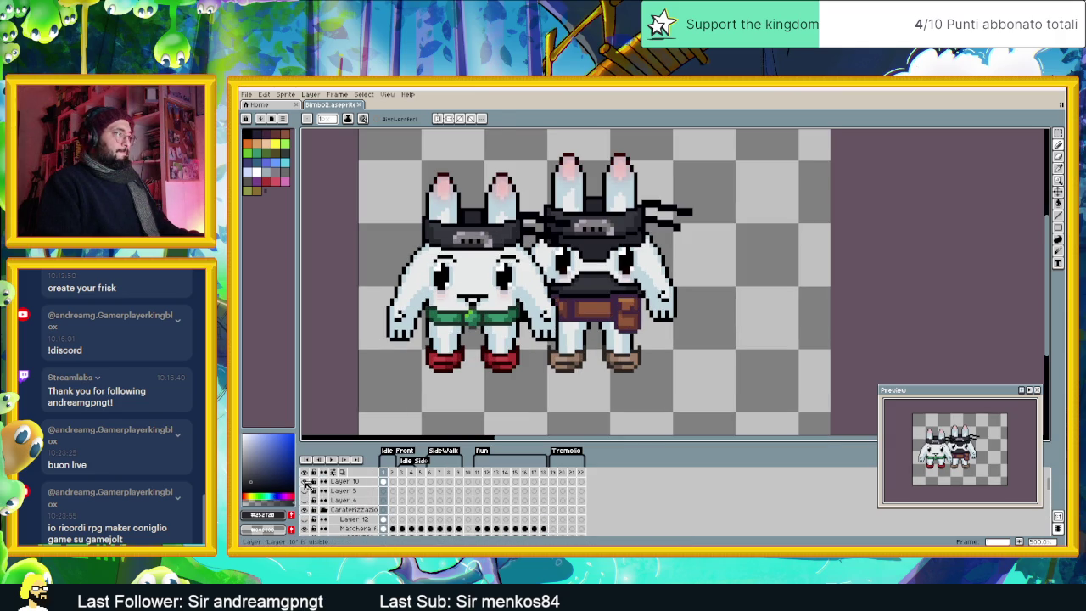
click(305, 481)
scroll(416, 500, down, 3)
scroll(420, 502, down, 2)
scroll(429, 506, down, 2)
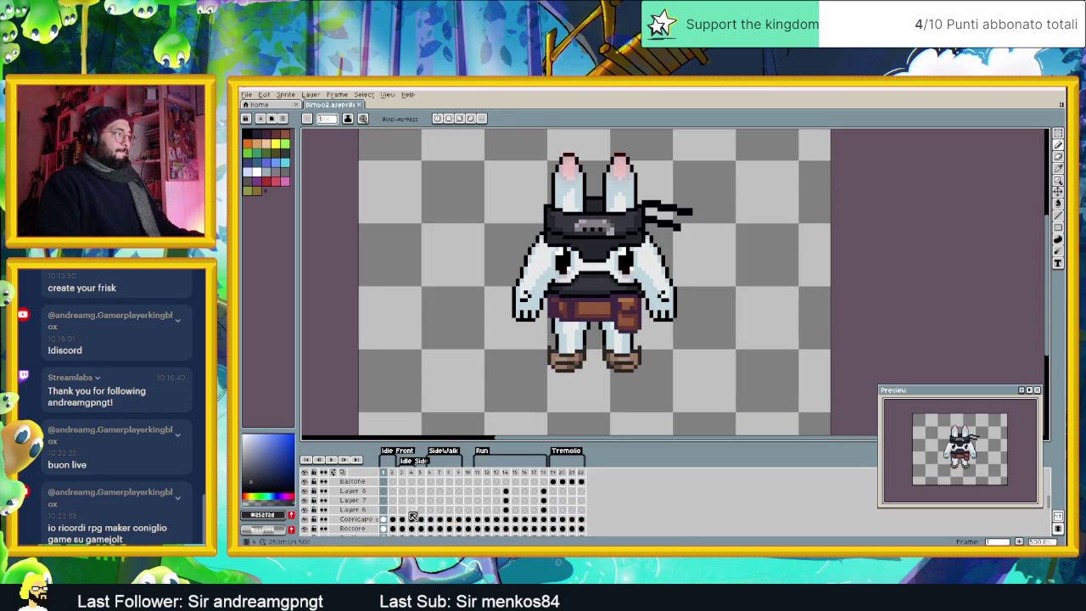
scroll(414, 509, down, 3)
click(385, 520)
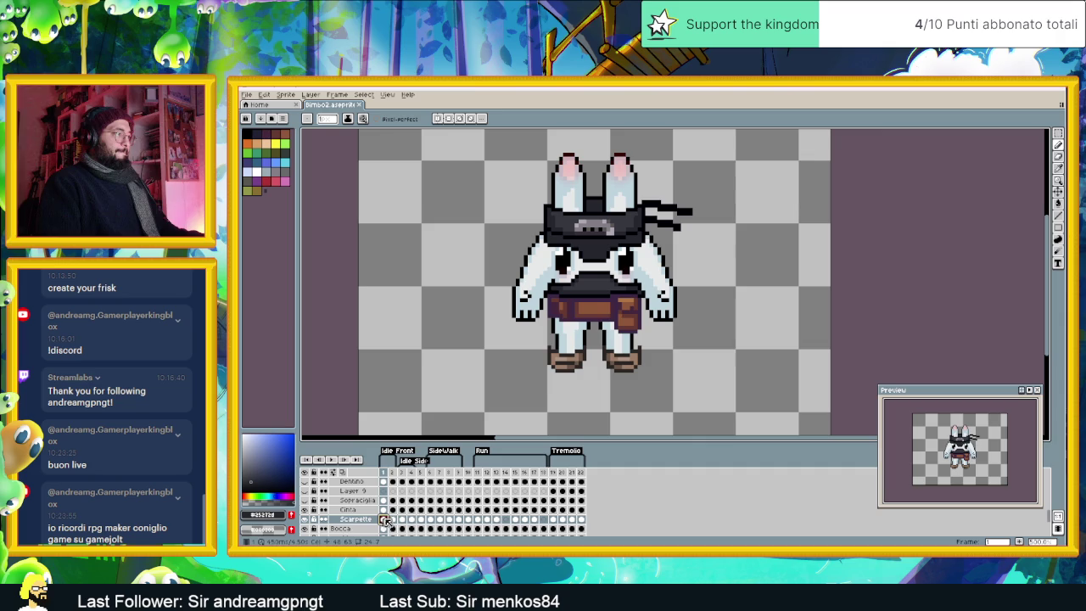
Step: Select the left boot by colour and nudge it one pixel right, then select the right boot
scroll(594, 313, up, 1)
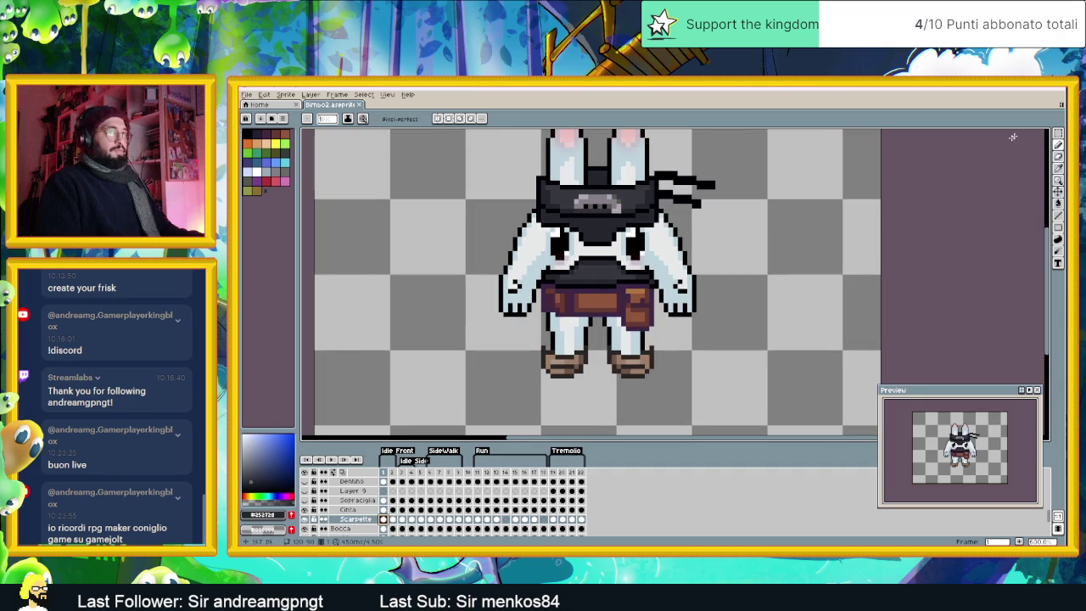
key(w)
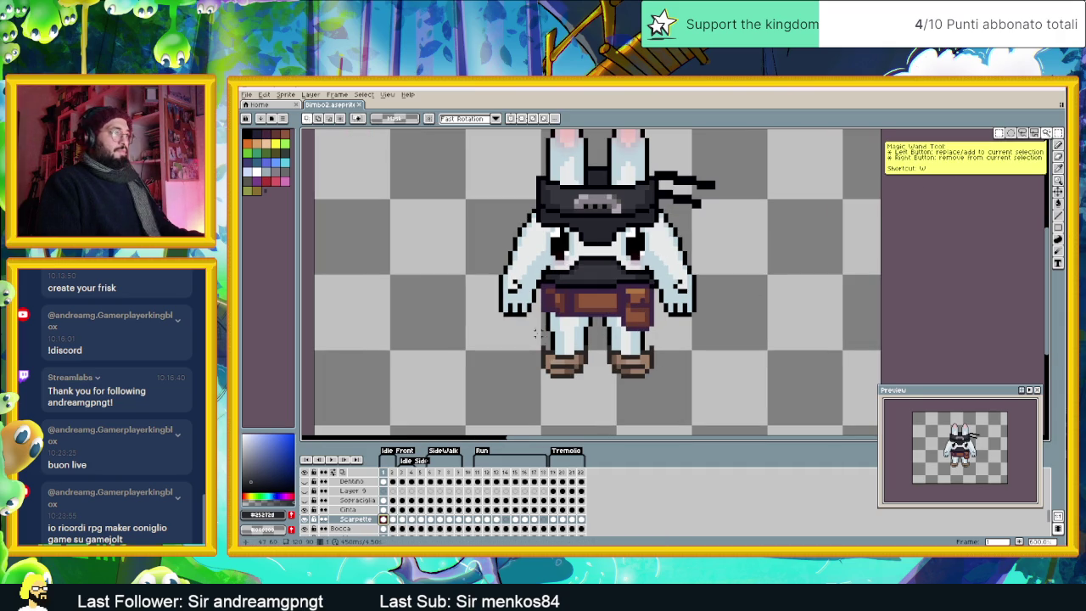
click(535, 339)
drag(564, 377, 566, 378)
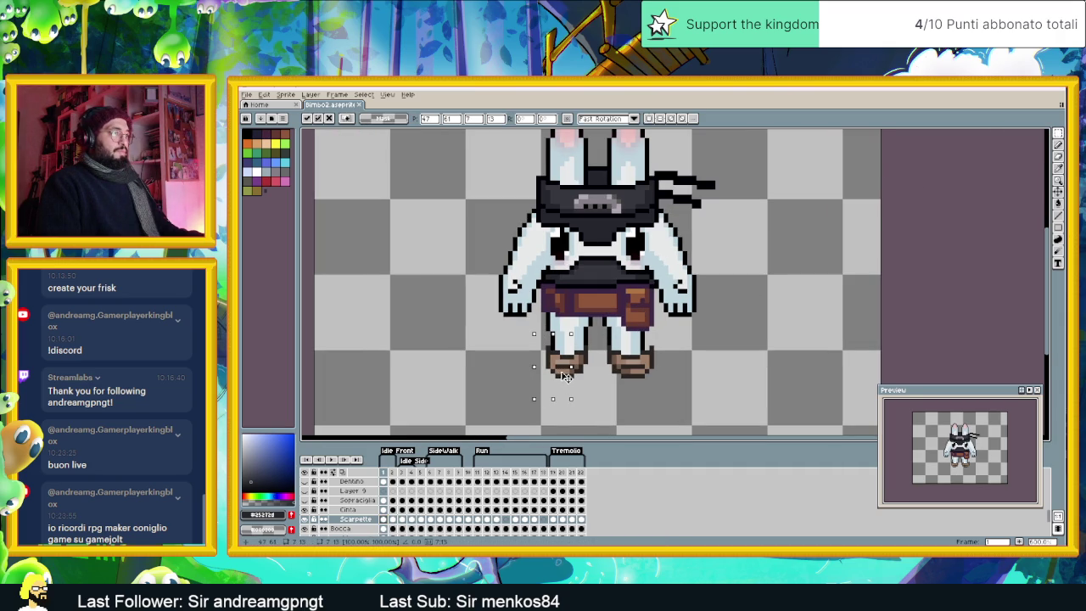
click(642, 369)
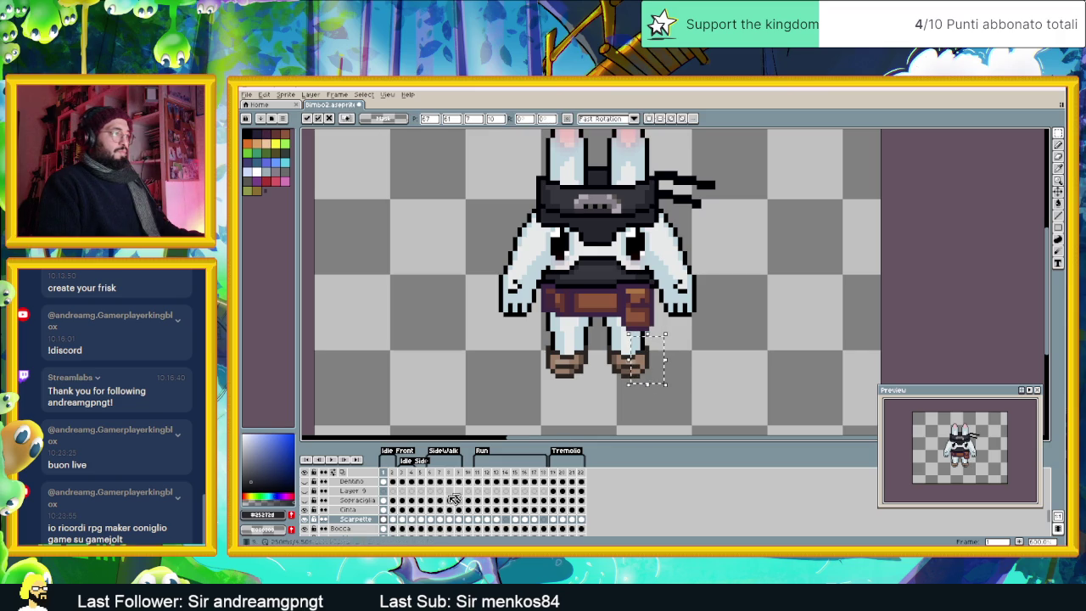
Step: On the next frame, reselect and reposition both the left and right boots
key(period)
drag(535, 329, 572, 393)
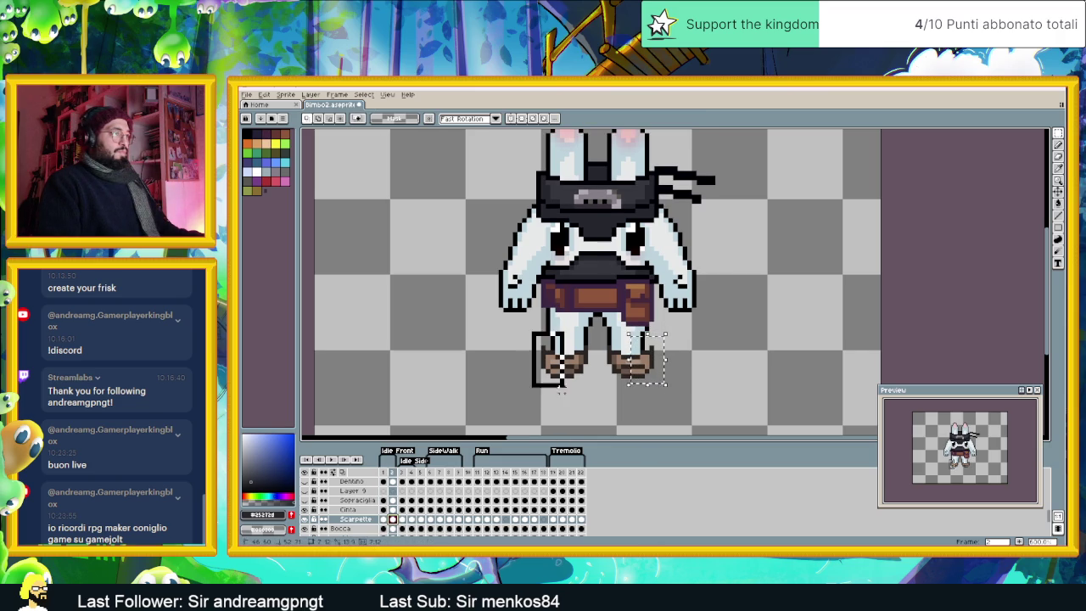
click(565, 360)
mouse_move(660, 333)
mouse_down()
mouse_move(625, 390)
mouse_move(643, 372)
mouse_up()
click(642, 365)
click(745, 356)
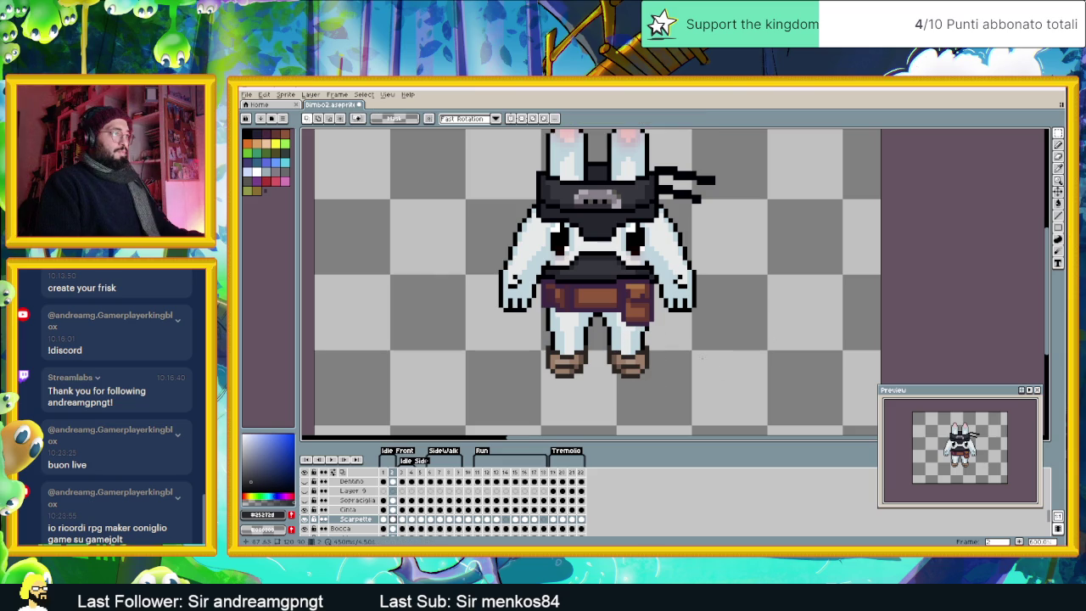
Step: Adjust the right boot in frame 3 and deselect it
click(403, 519)
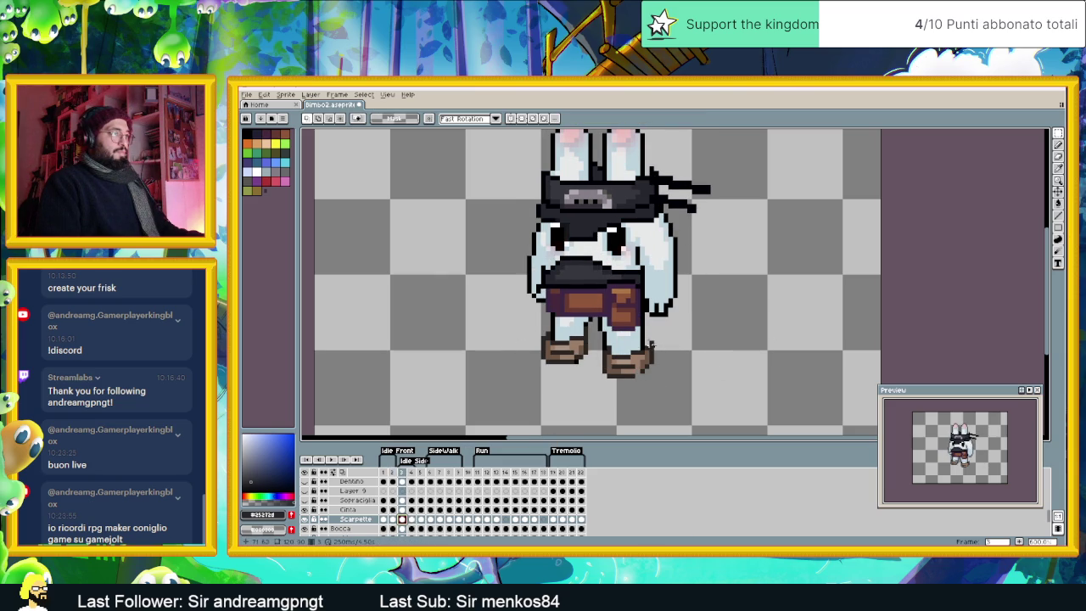
drag(661, 333, 619, 379)
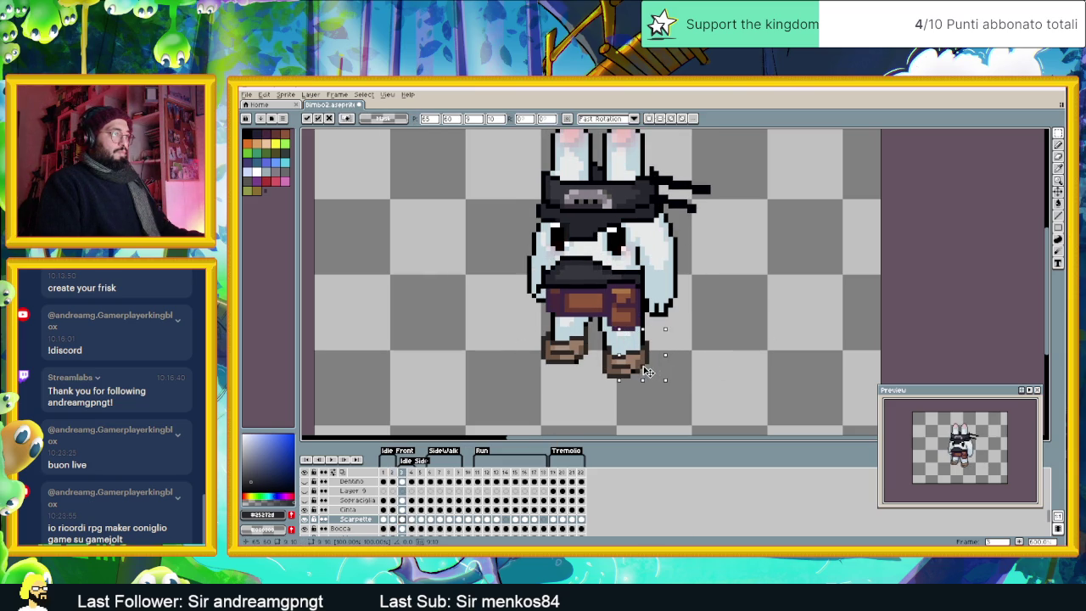
click(694, 346)
scroll(636, 380, up, 1)
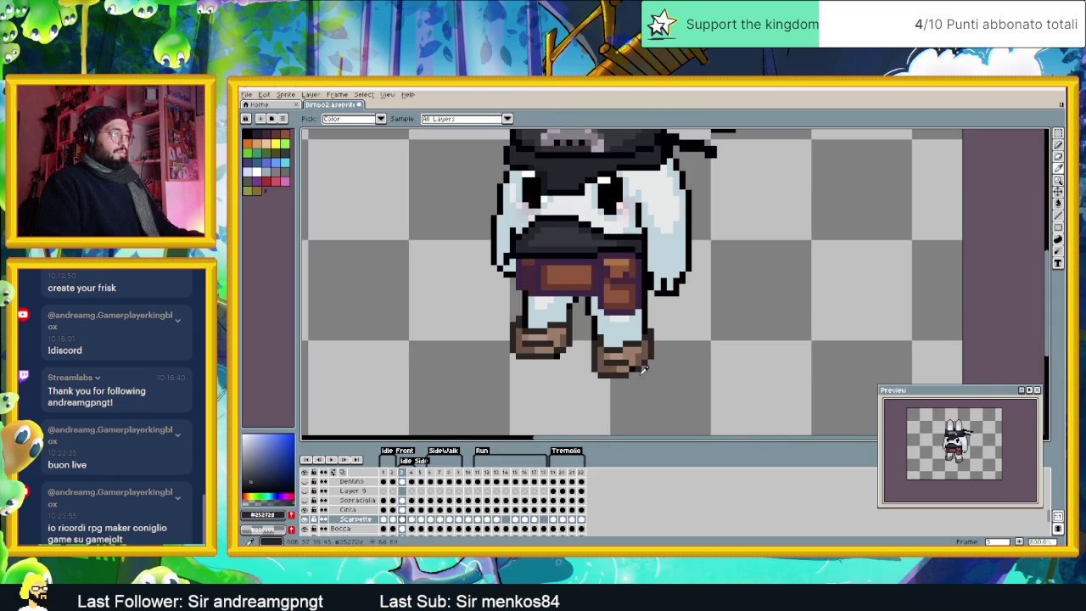
Step: In frame 4, select the area around the right shoe and sample its dark colour
click(1058, 144)
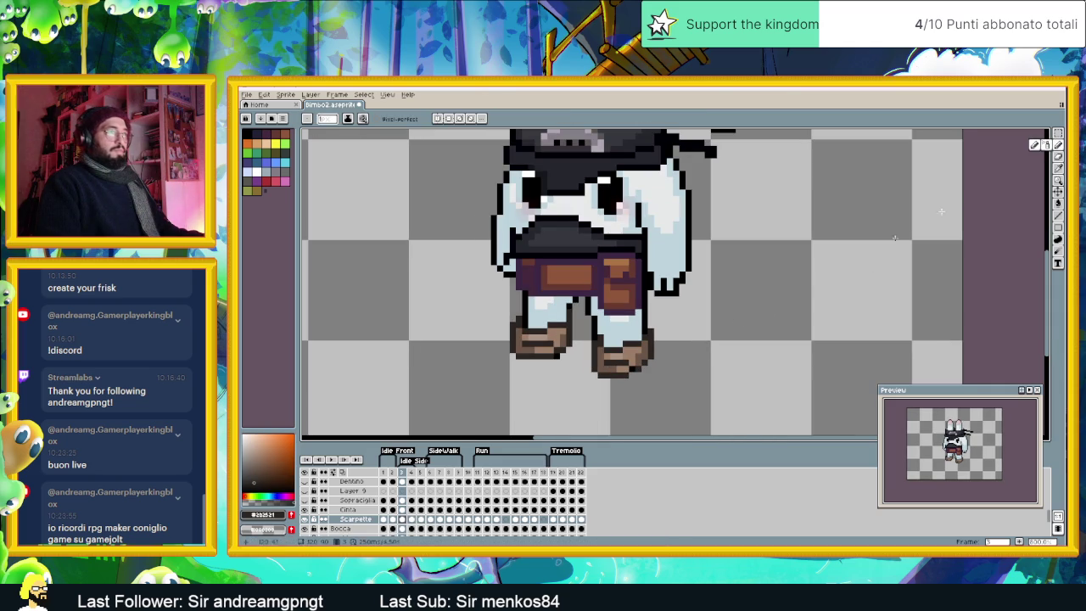
click(412, 519)
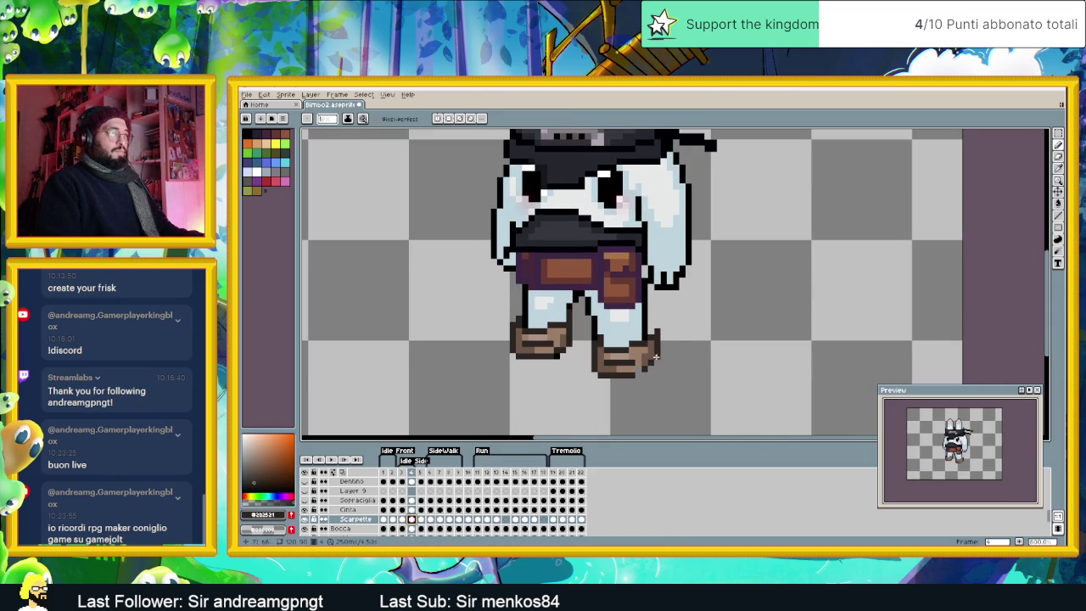
click(1057, 133)
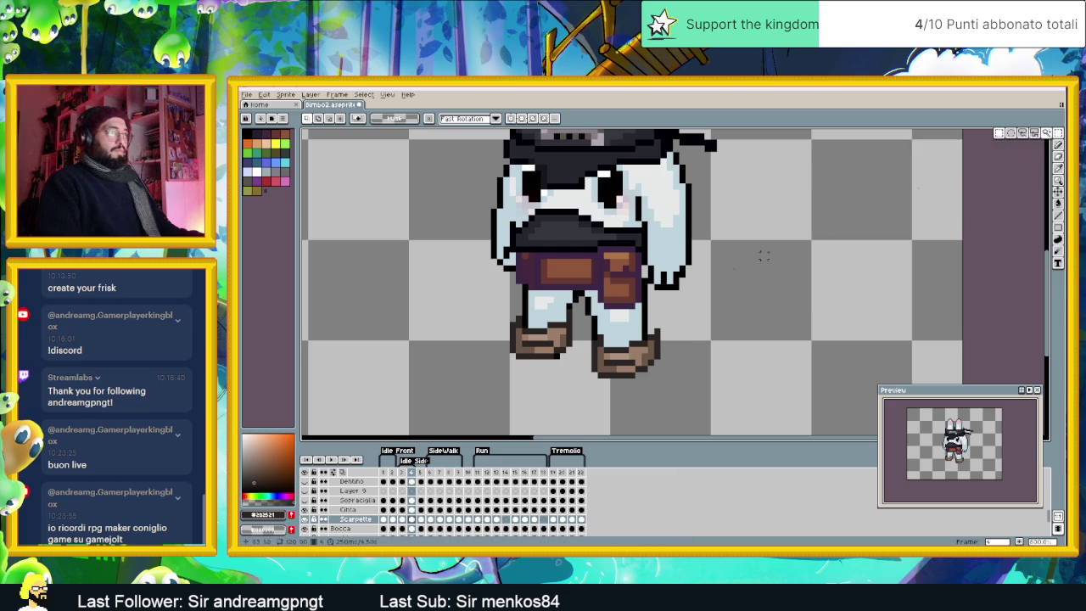
drag(691, 311, 607, 386)
click(402, 518)
click(411, 518)
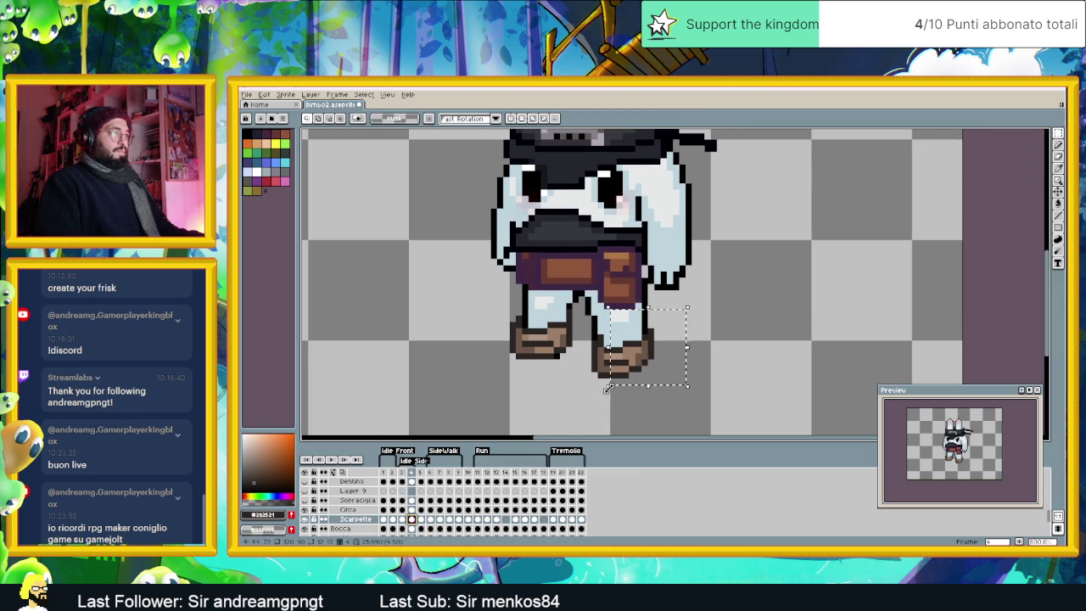
alt+click(613, 374)
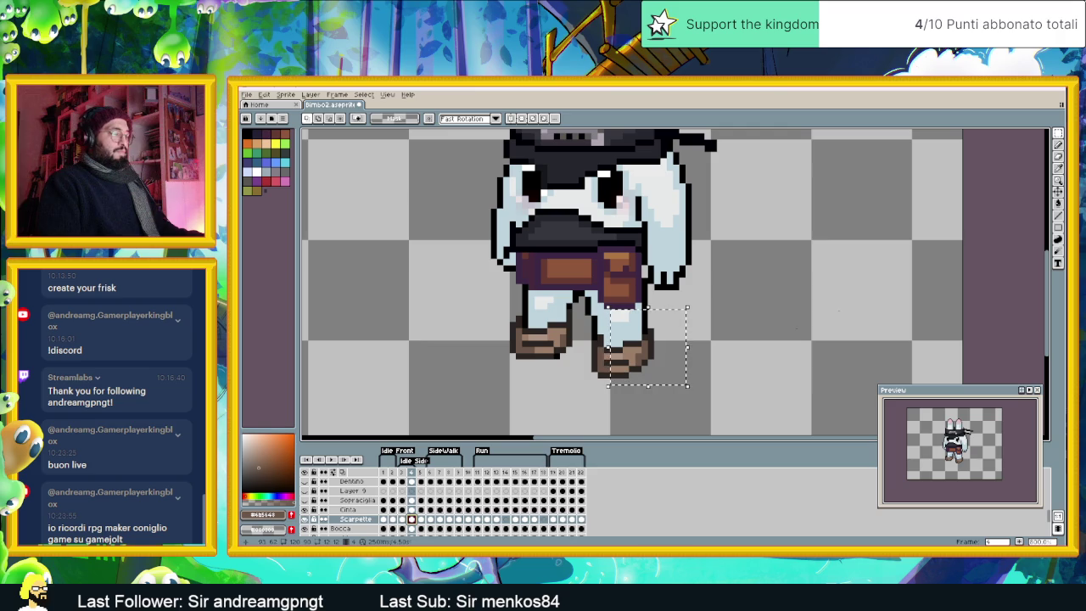
click(1058, 144)
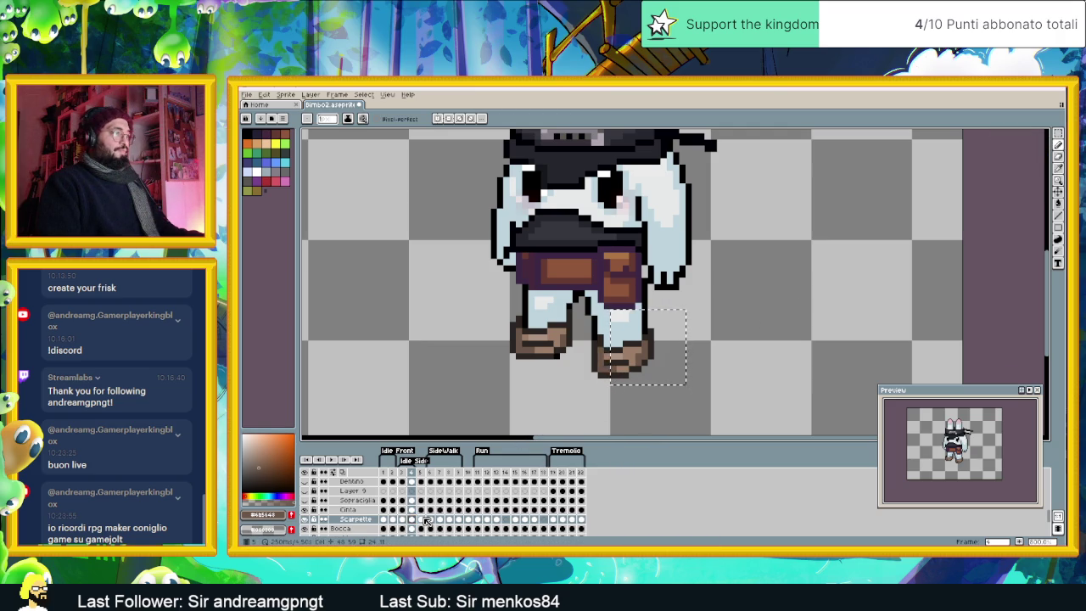
Step: Compare frames 4 and 5, then reselect and move the right leg and boot in frame 6
click(425, 519)
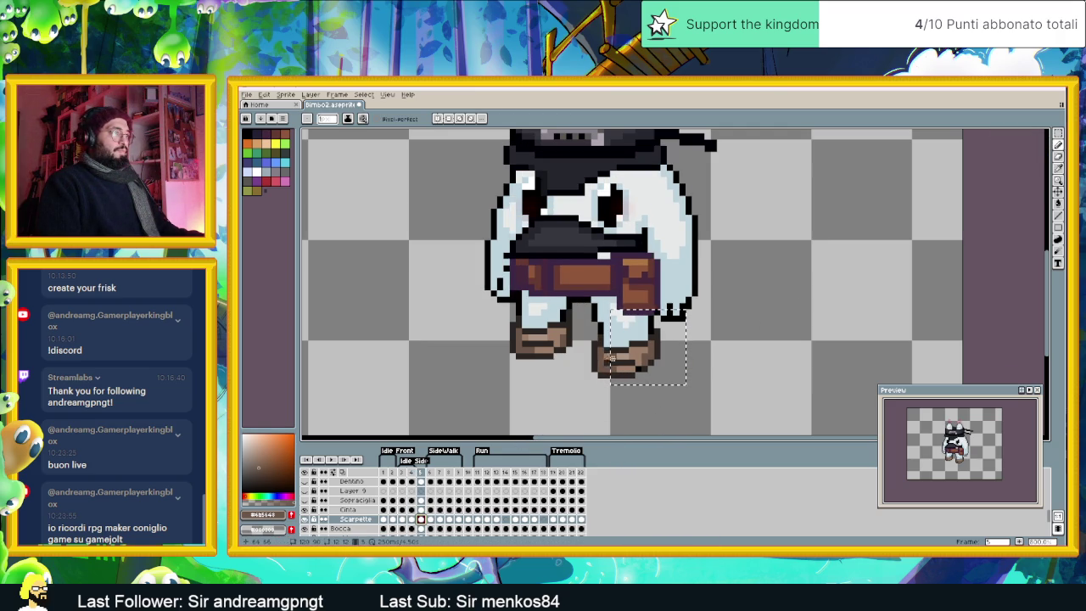
click(412, 519)
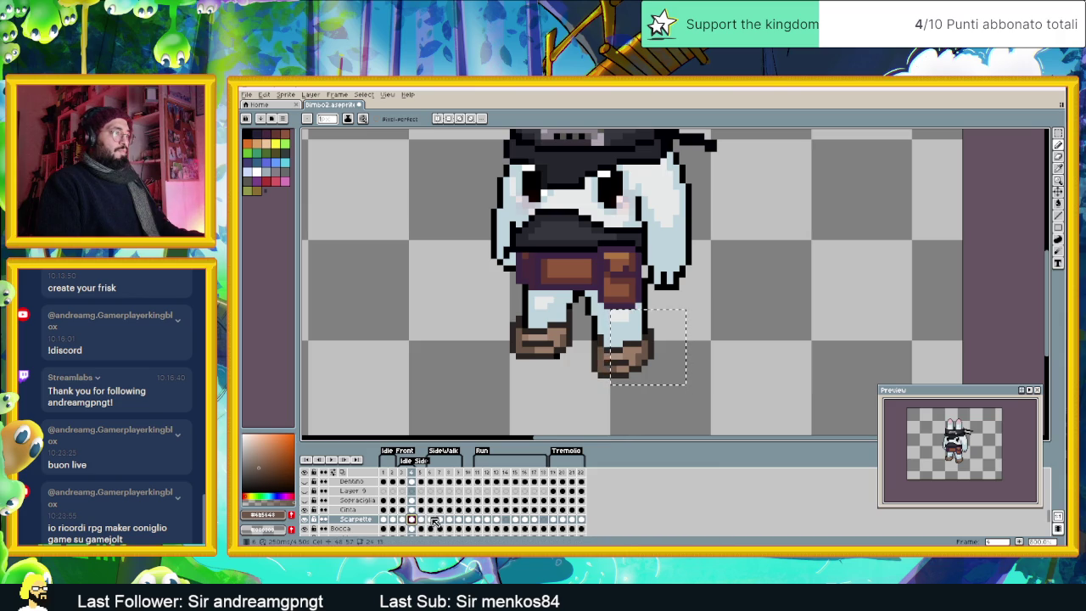
click(432, 520)
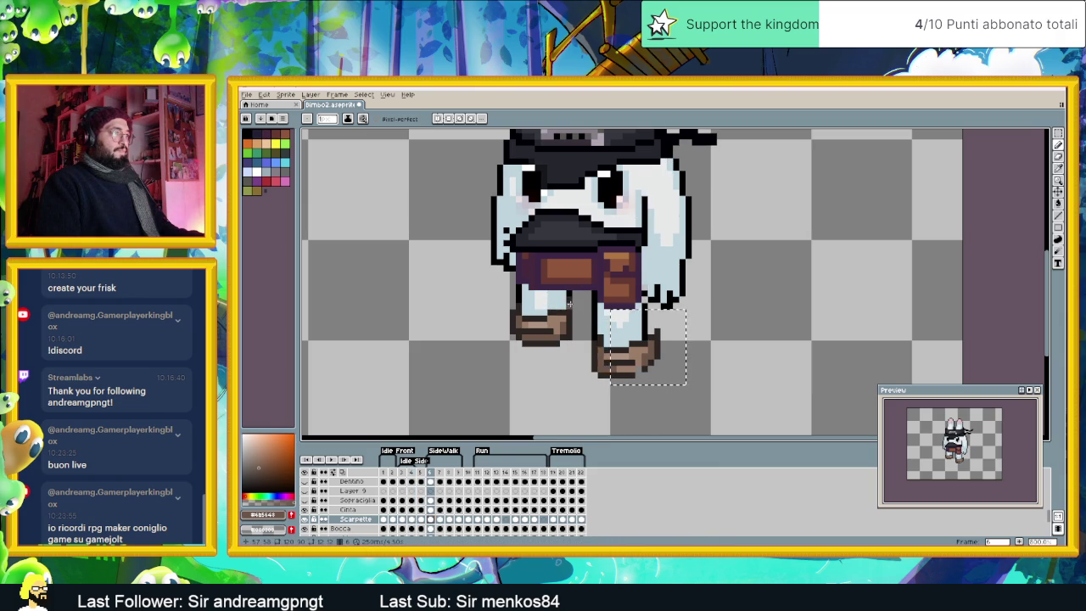
key(ctrl+d)
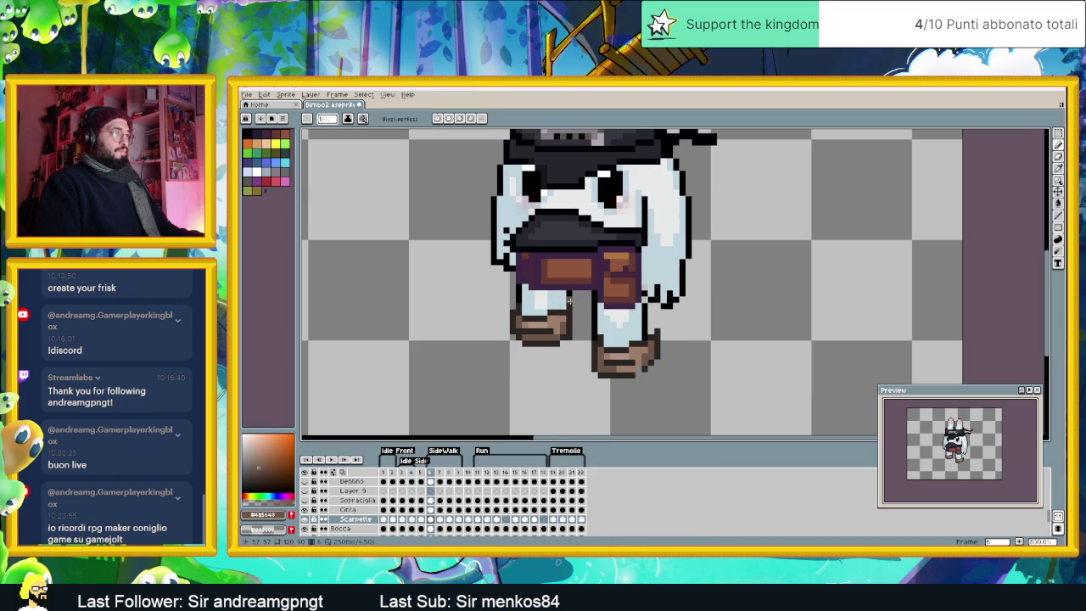
click(1057, 133)
drag(684, 304, 613, 392)
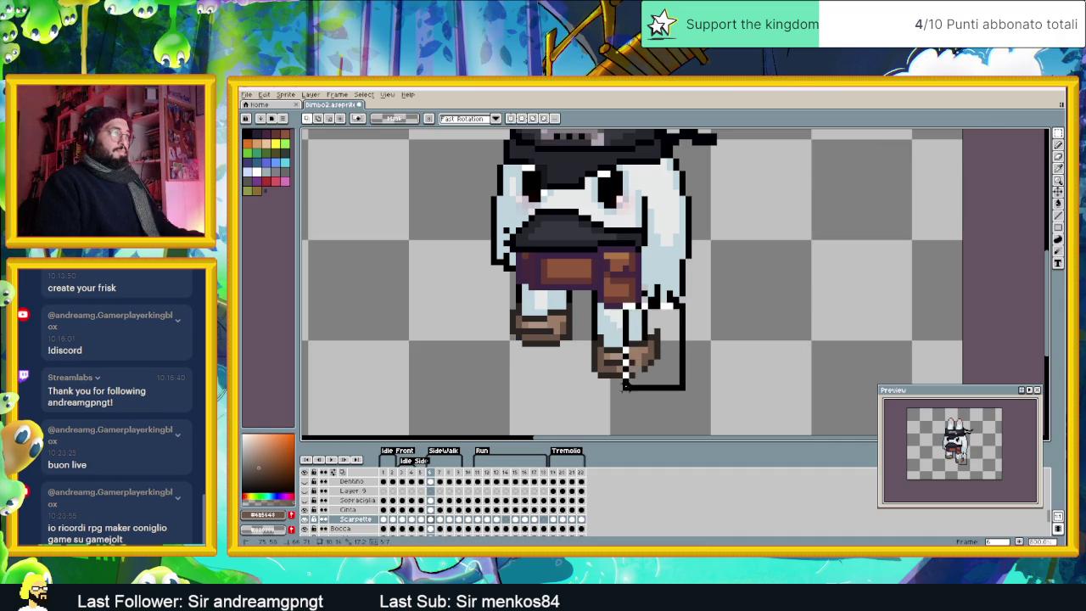
click(654, 352)
key(ctrl+d)
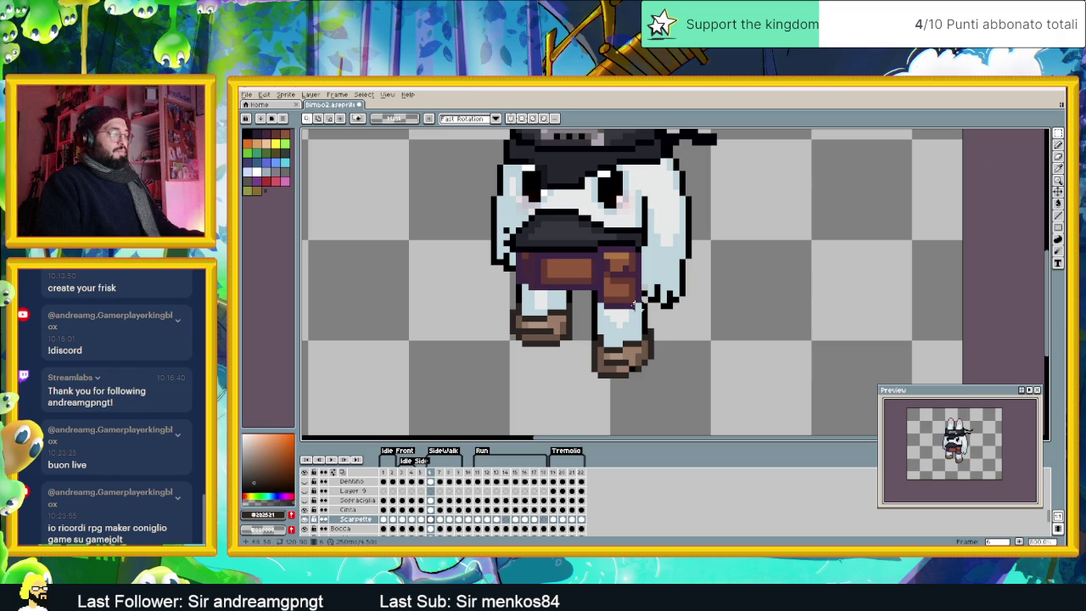
Step: Sample the leg's light blue and black with the pencil active, then go to frame 7
click(1058, 146)
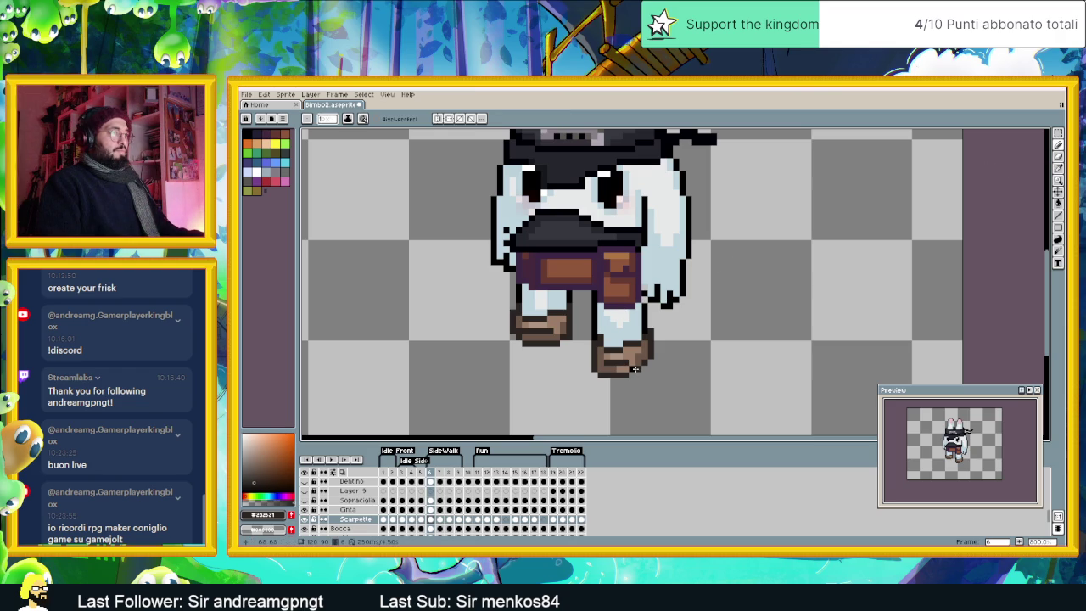
alt+click(643, 290)
alt+click(644, 301)
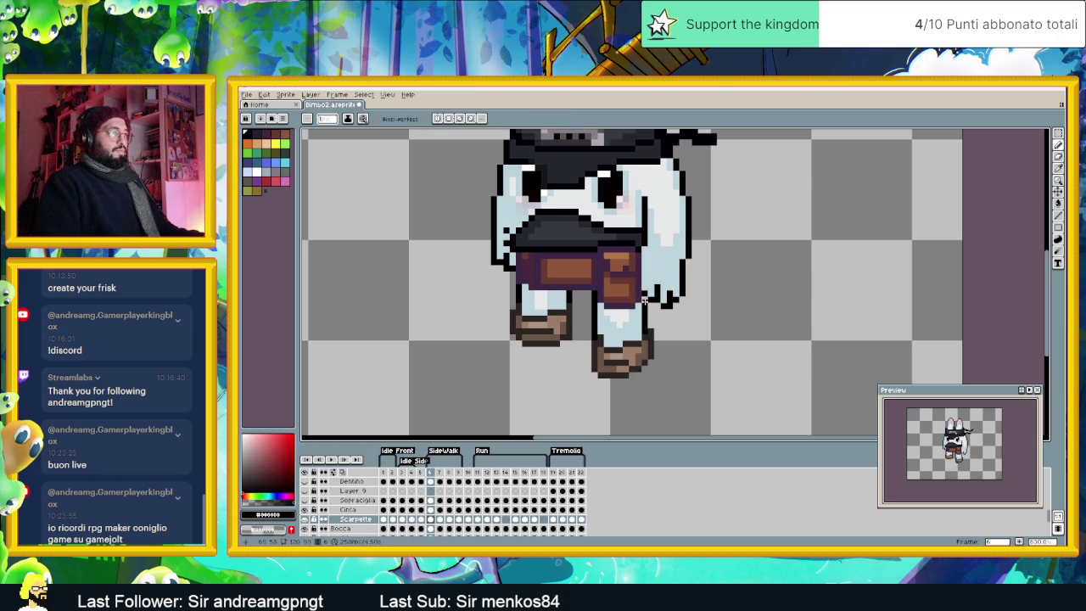
click(440, 519)
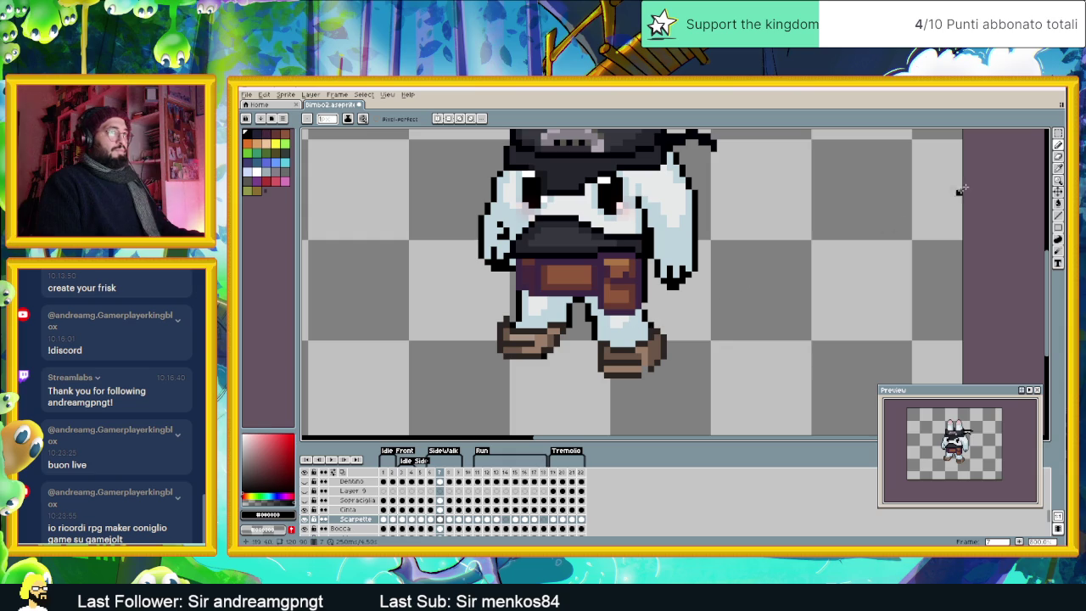
Step: Undo a stray black stroke beside the right shoe and sample the shoe's dark brown
key(w)
key(b)
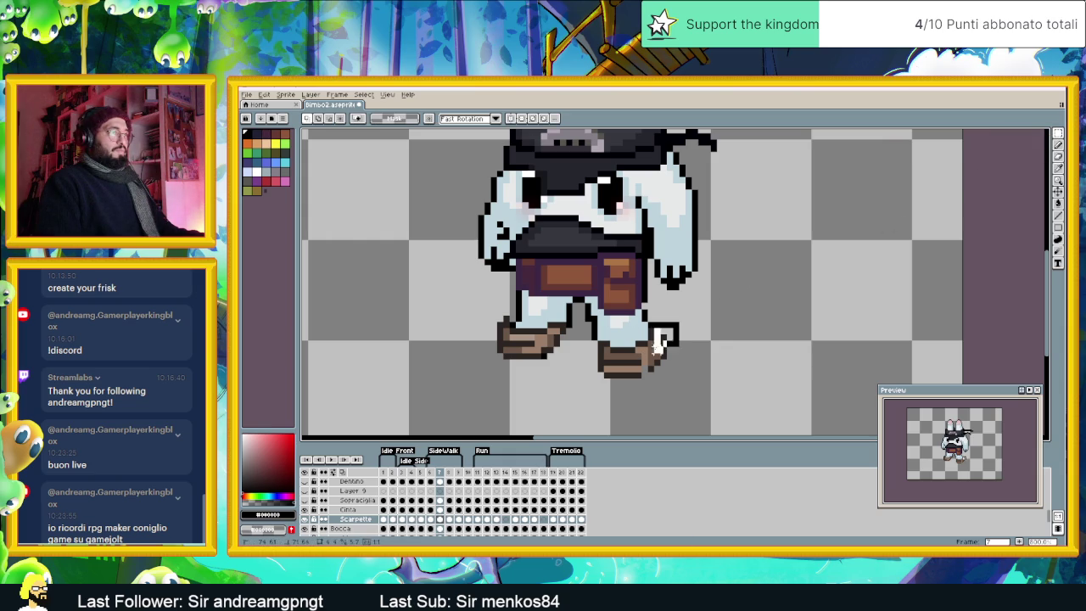
drag(672, 324, 667, 361)
key(ctrl+z)
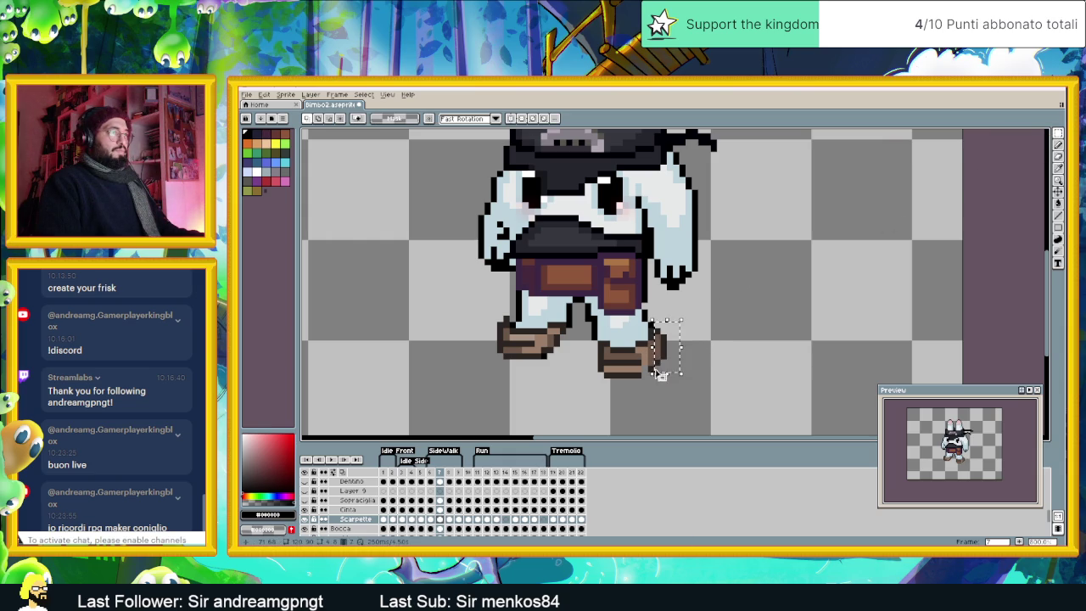
key(ctrl+d)
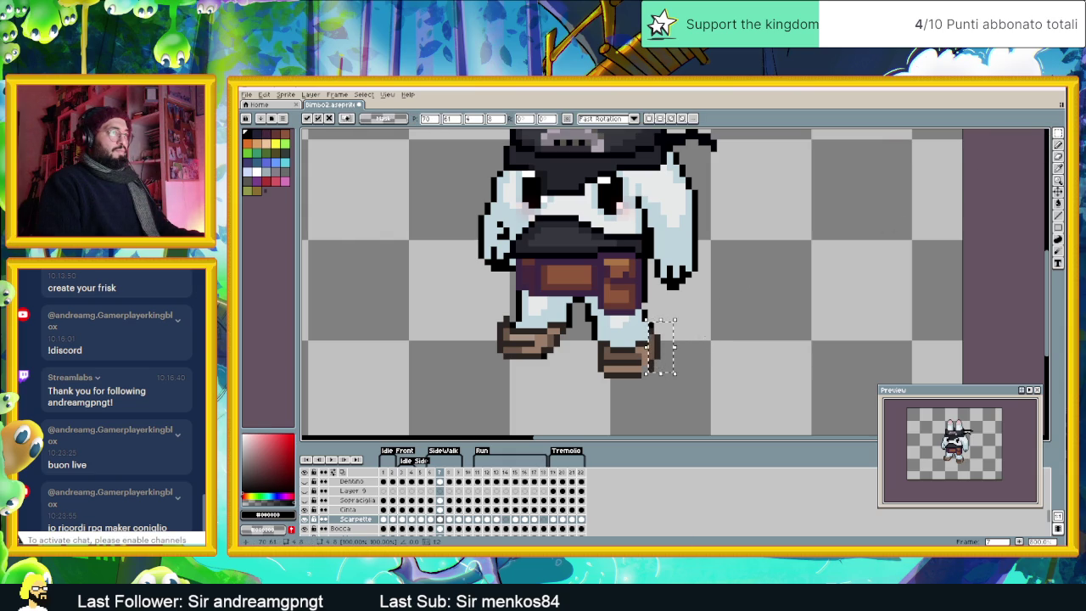
key(i)
click(653, 369)
key(b)
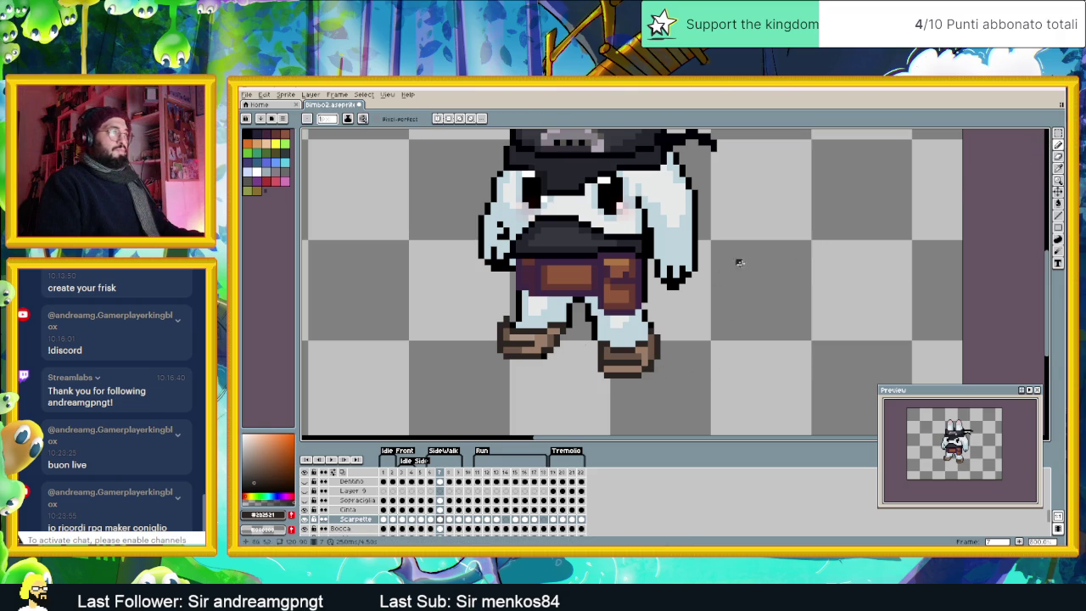
Step: Select and shift a small area of pixels beside the left shoe
key(m)
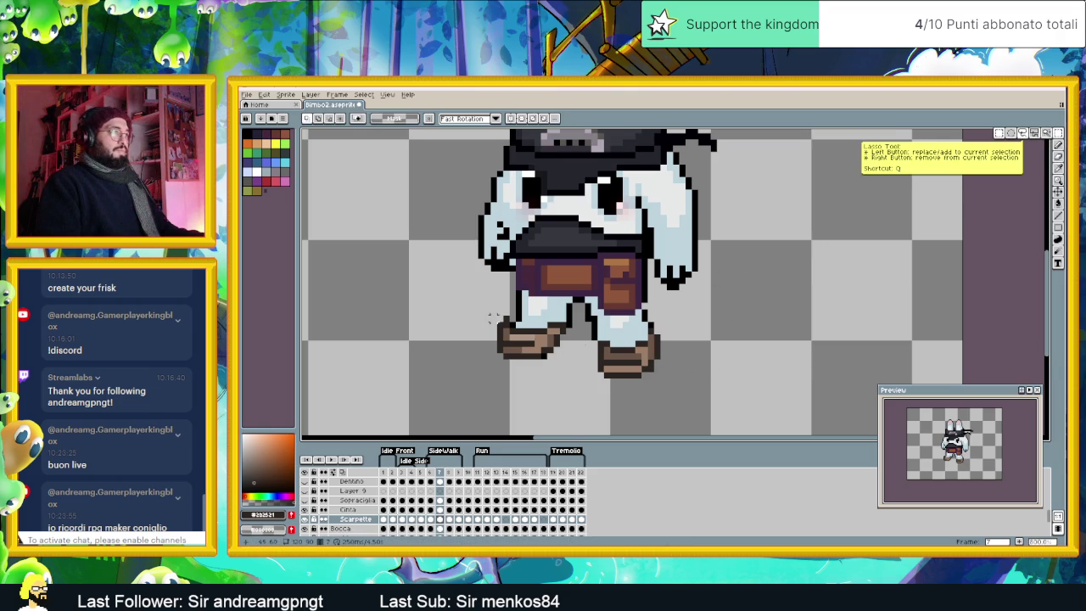
drag(493, 312, 517, 331)
click(513, 330)
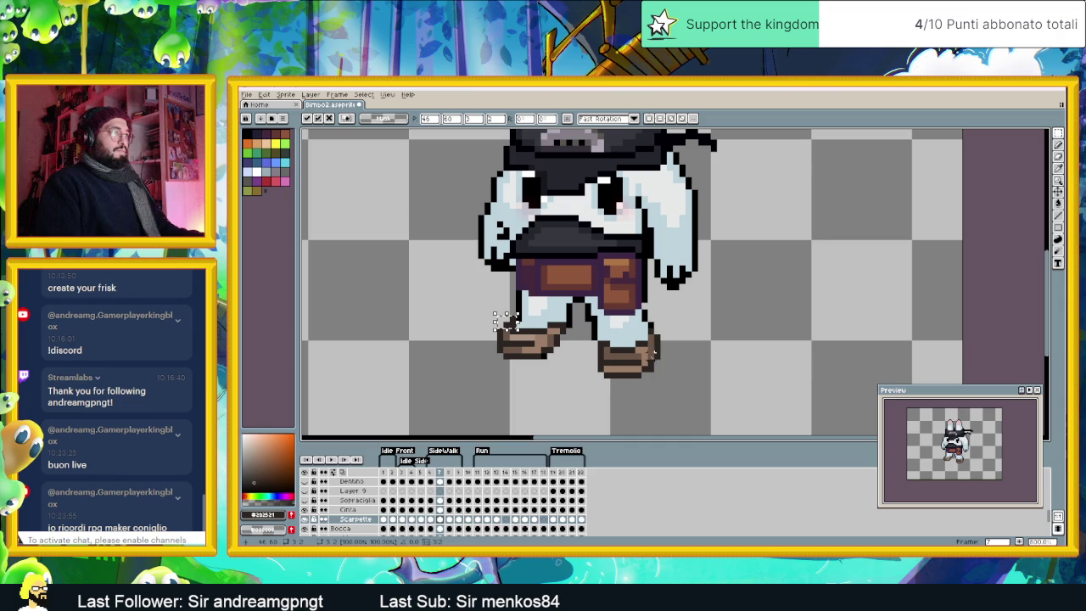
key(ctrl+d)
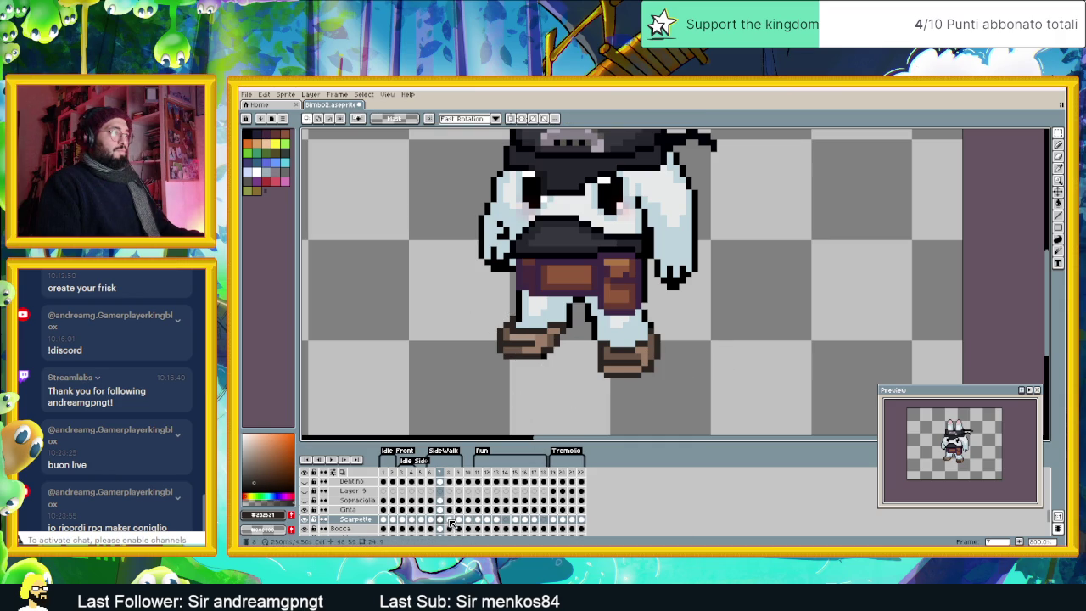
Step: On frame 8, select part of the legs and deselect without changes
click(451, 521)
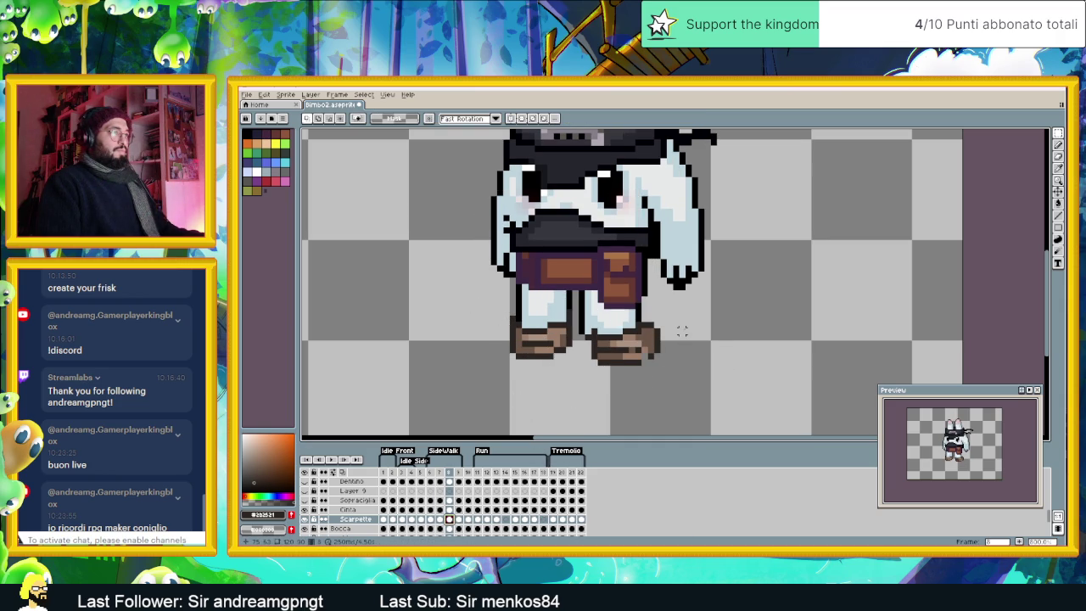
drag(584, 321, 607, 337)
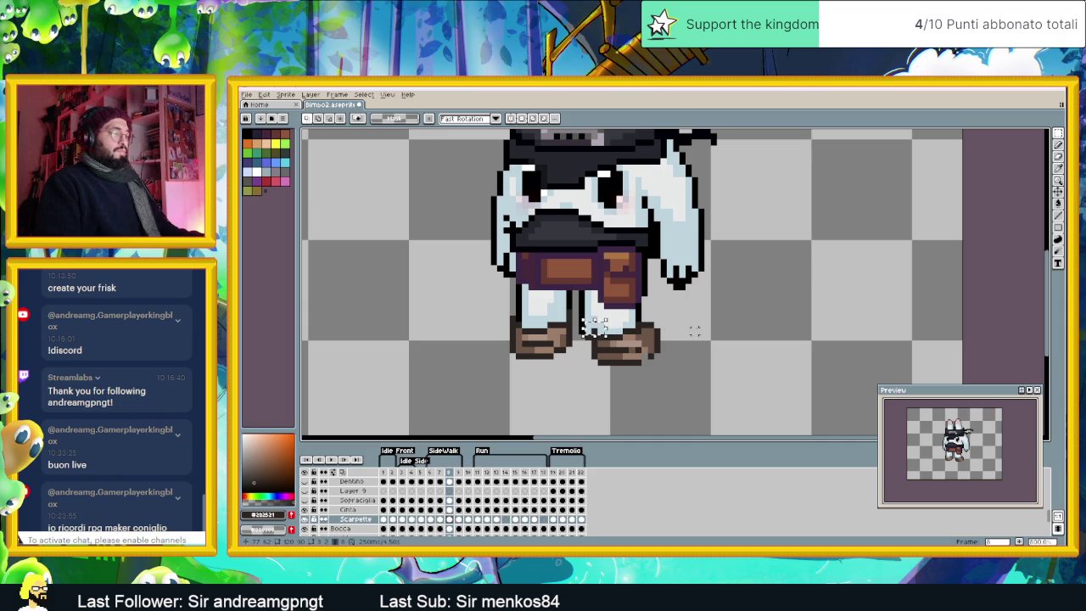
key(v)
key(ctrl+d)
key(b)
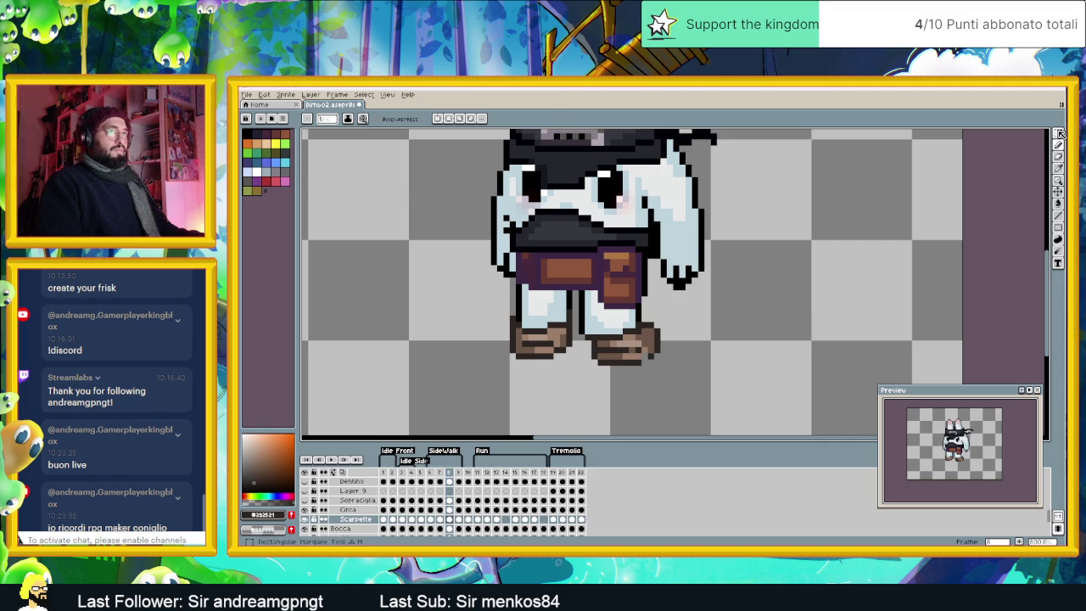
Step: Polygon-select the right shoe heel in frame 8 and shift it about 7 px left
key(shift+q)
click(673, 308)
click(639, 308)
click(640, 380)
click(673, 380)
click(673, 308)
drag(654, 350, 648, 350)
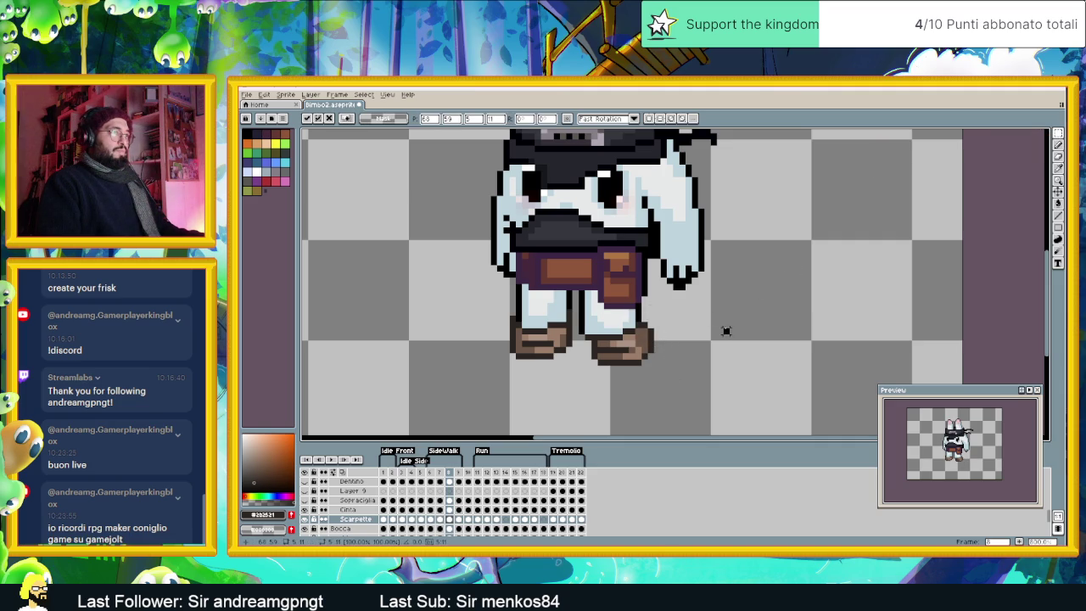
key(ctrl+d)
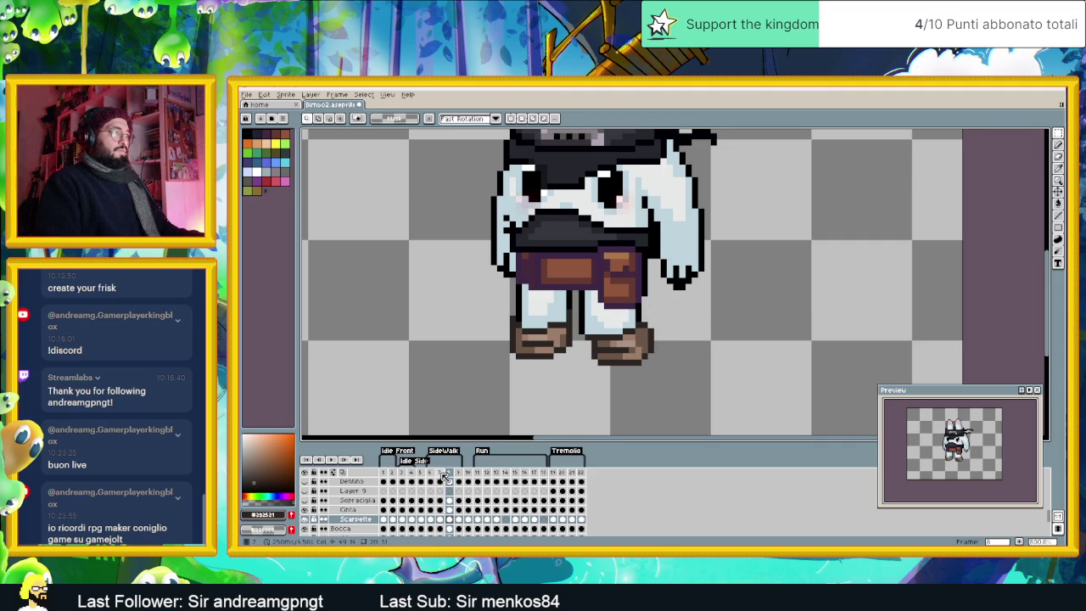
Step: Compare frames 7–9, remove the stray outline beside the right leg, and return to frame 6
click(442, 477)
click(453, 475)
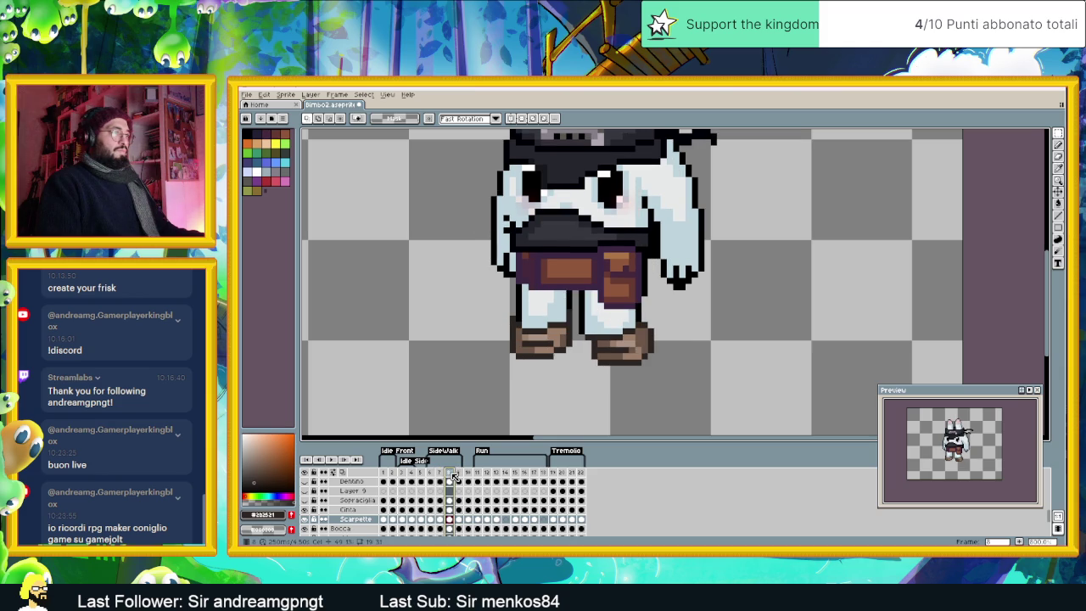
click(460, 477)
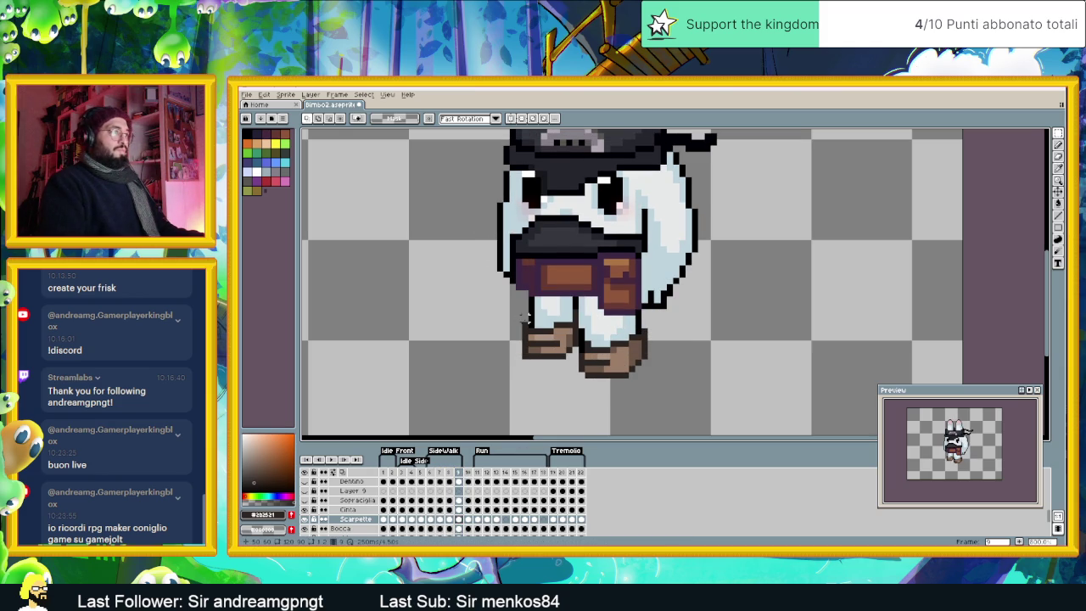
key(b)
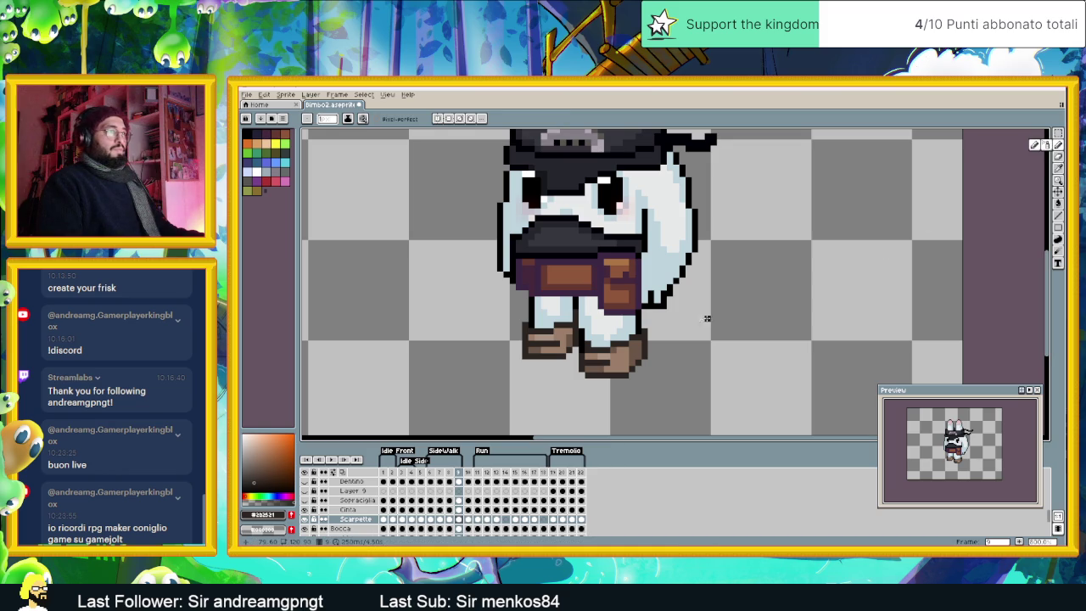
key(shift+b)
key(m)
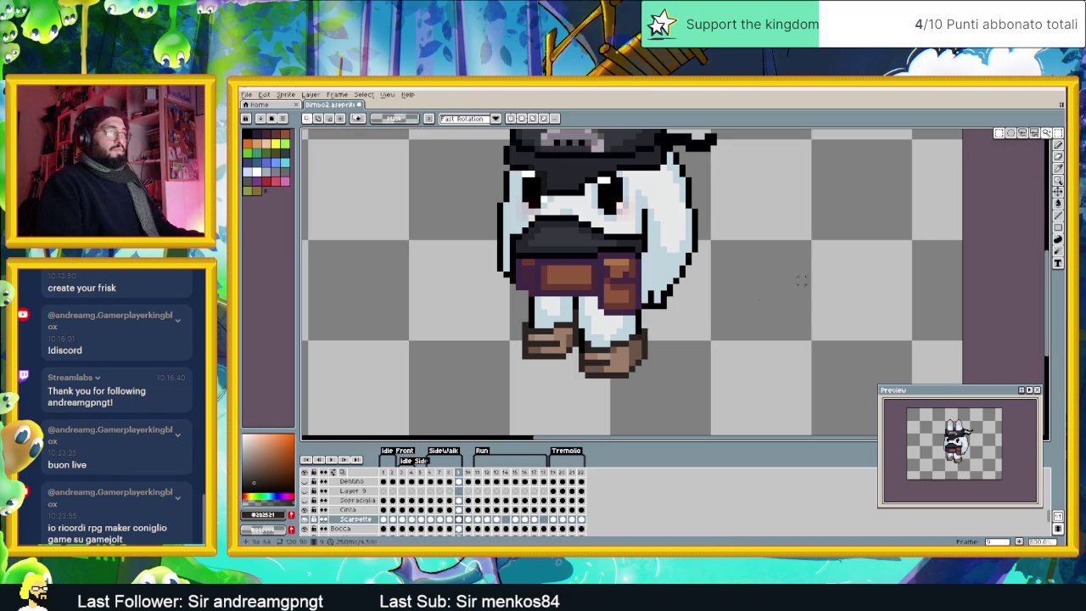
key(ctrl+z)
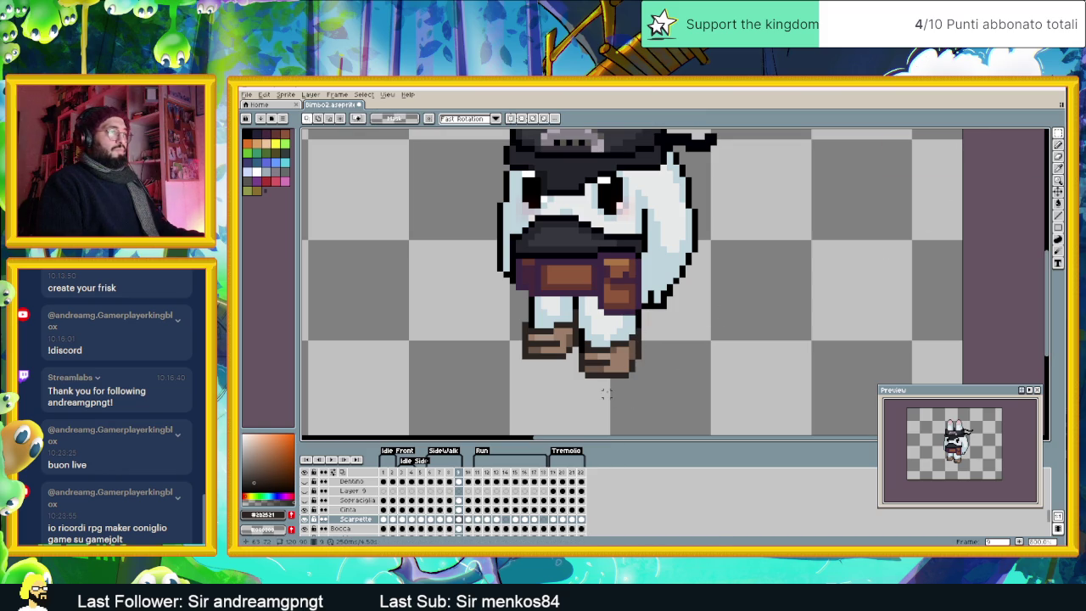
click(430, 473)
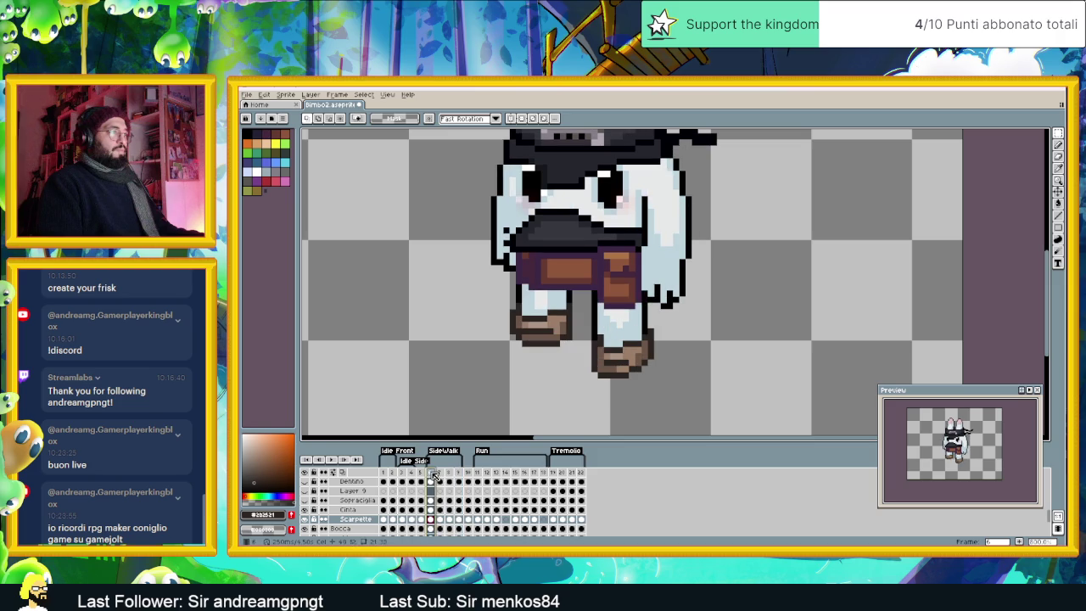
Step: Zoom out, play and stop the full animation, then jump to Run frame 11
scroll(500, 374, down, 2)
scroll(500, 374, down, 1)
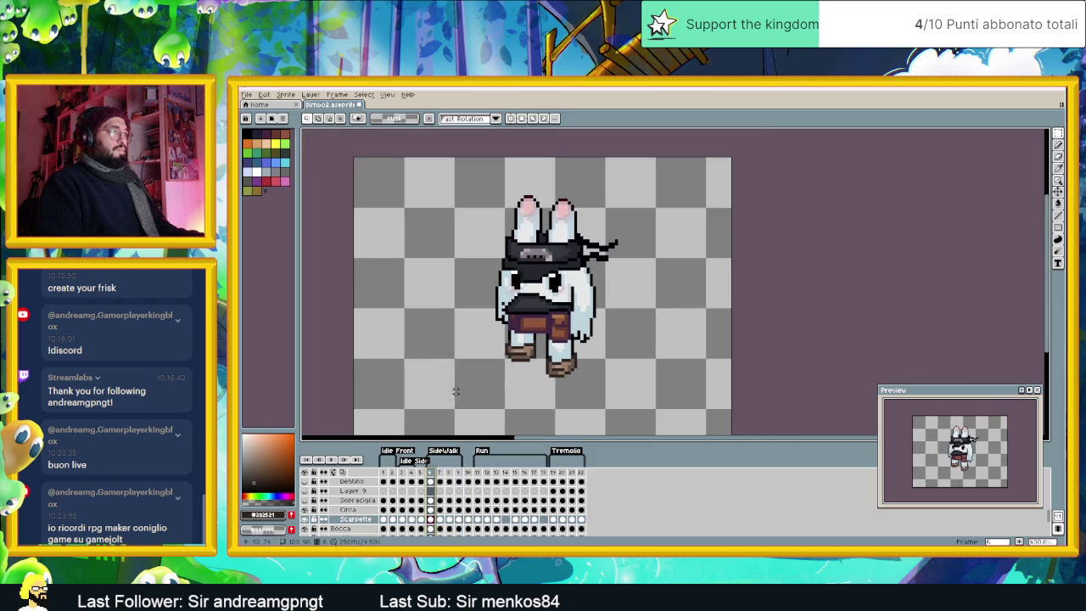
click(331, 461)
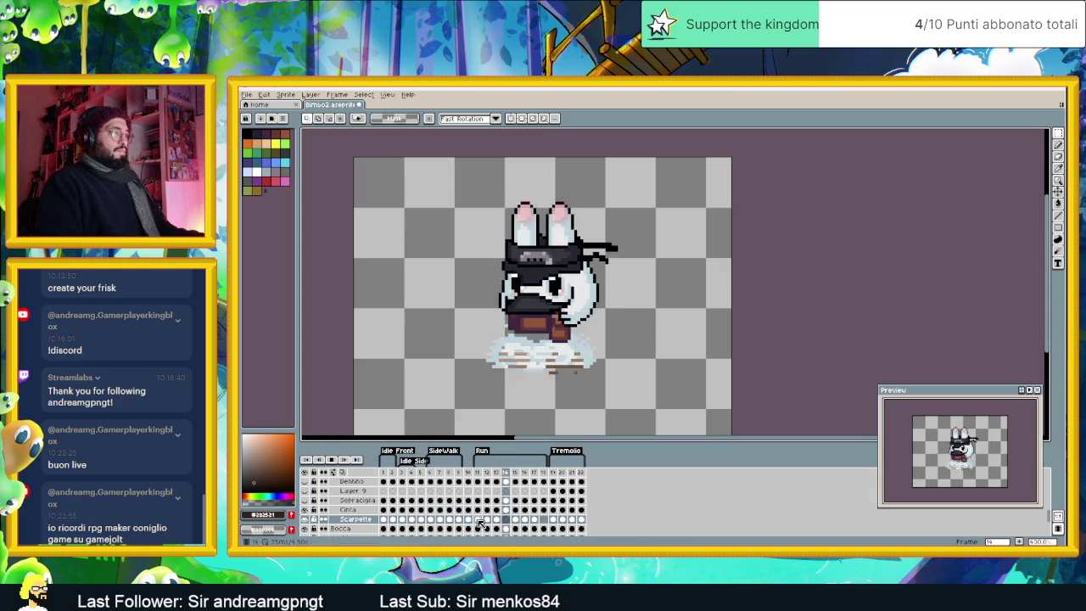
click(339, 461)
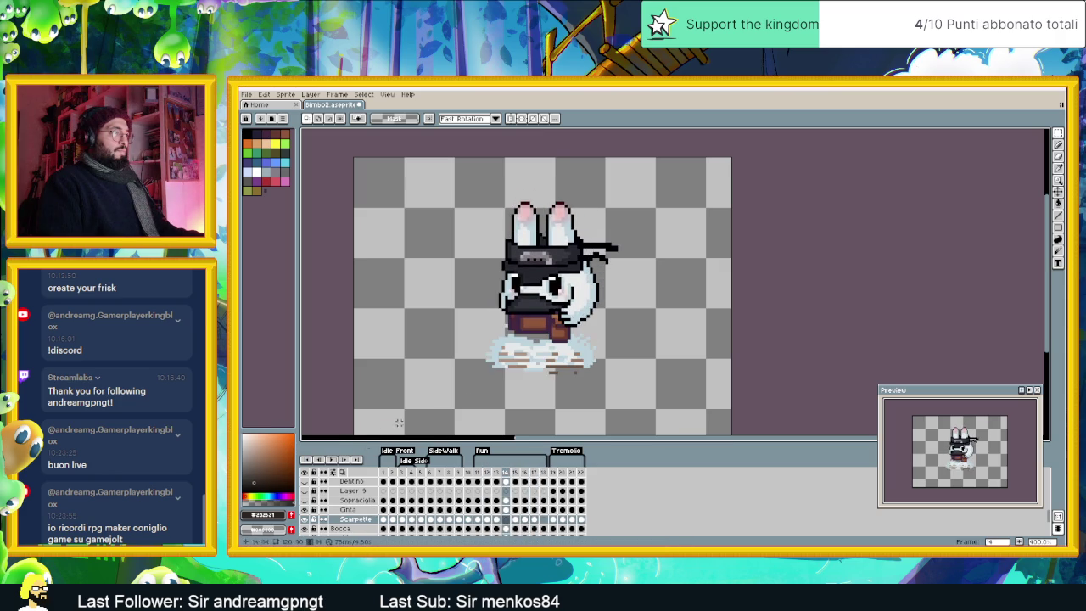
click(479, 520)
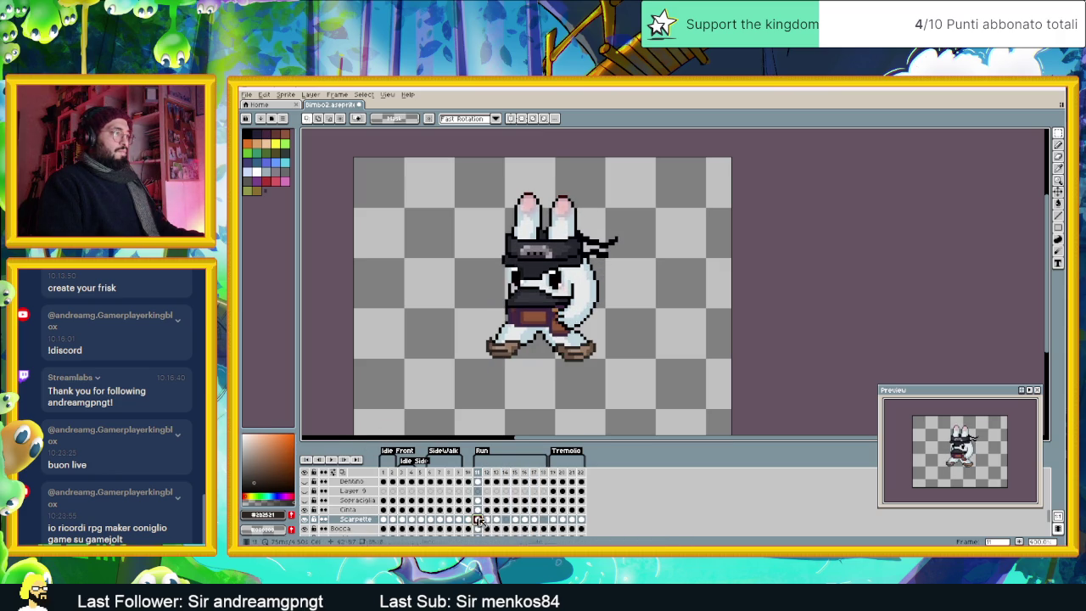
Step: Zoom in on frame 11 and check the left and right feet with marquee selections
scroll(520, 371, up, 1)
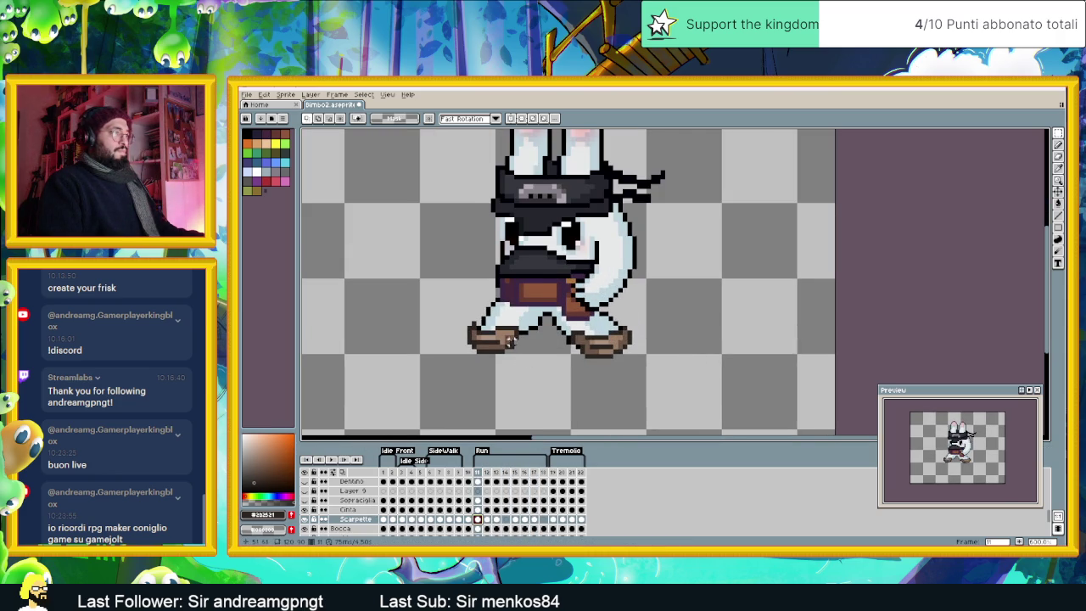
scroll(519, 341, up, 1)
drag(444, 295, 486, 374)
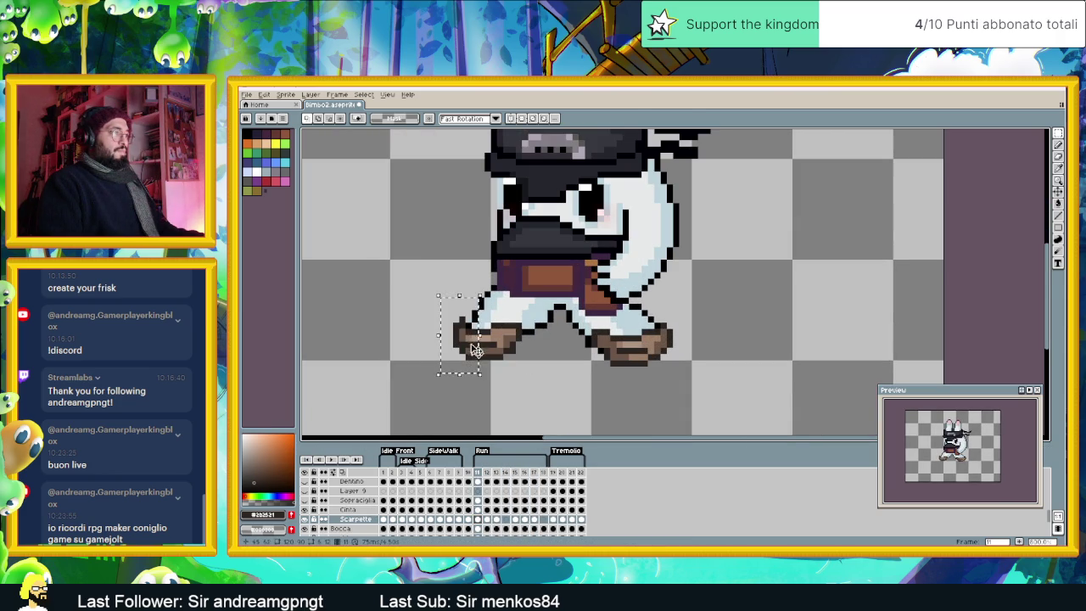
click(557, 356)
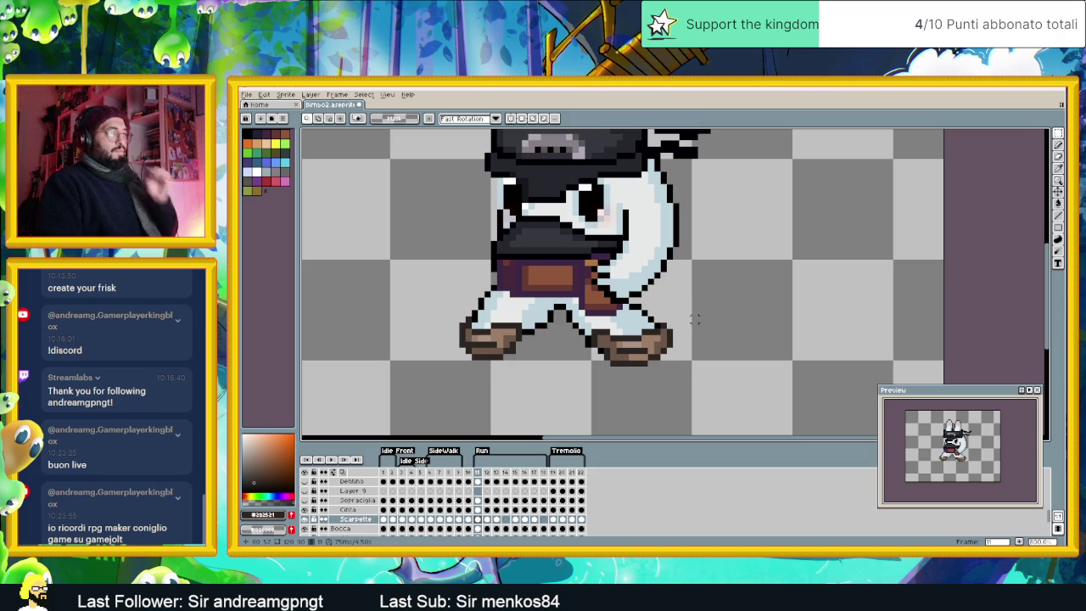
drag(696, 310, 570, 380)
click(719, 332)
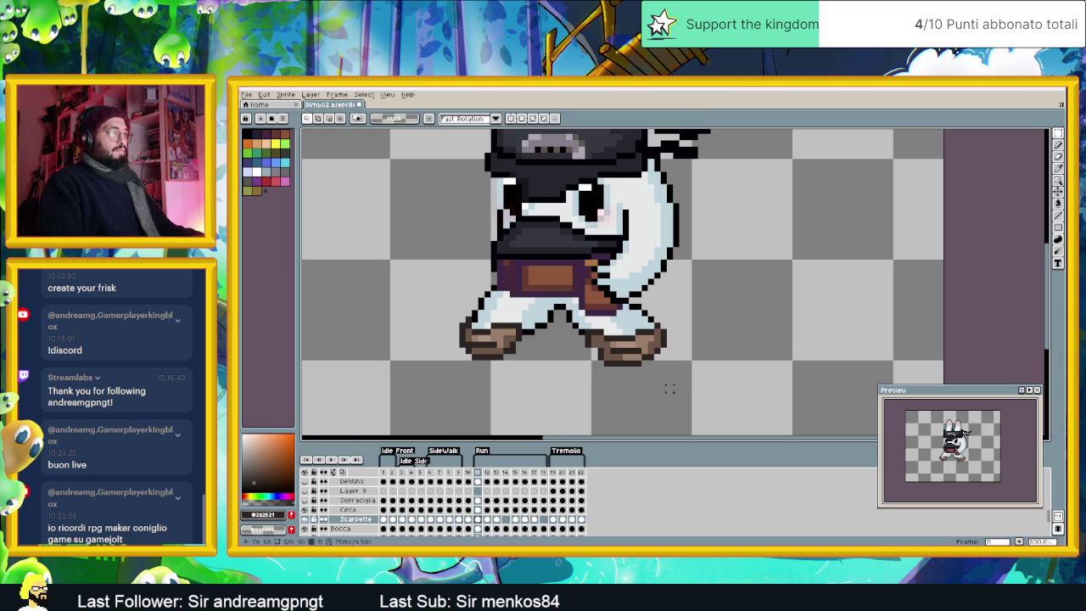
Step: In frame 13, shift the left shoe and move the right leg about 8 px left
click(488, 521)
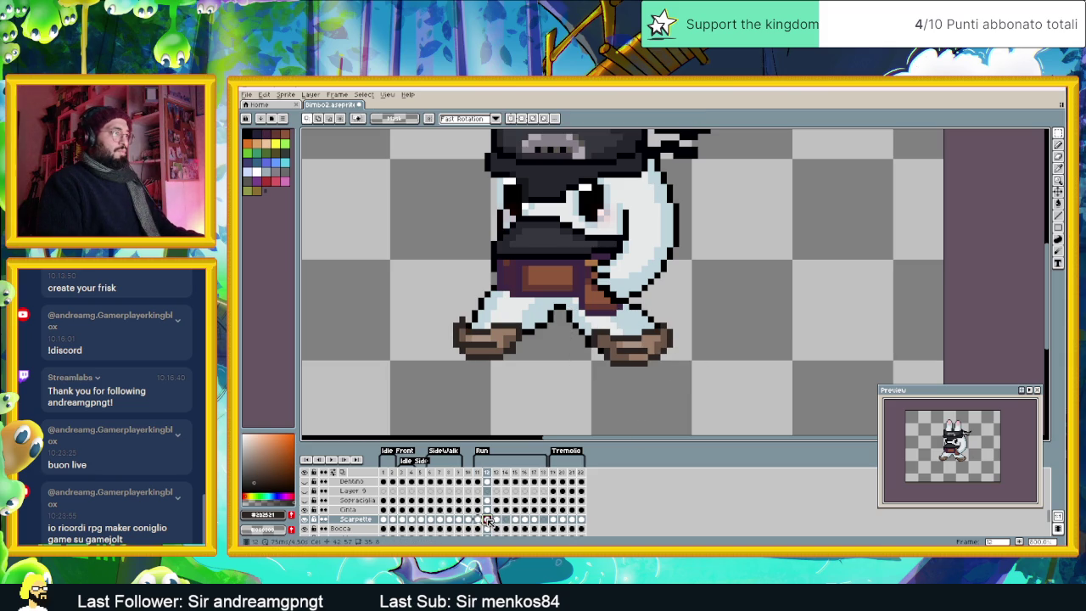
click(497, 519)
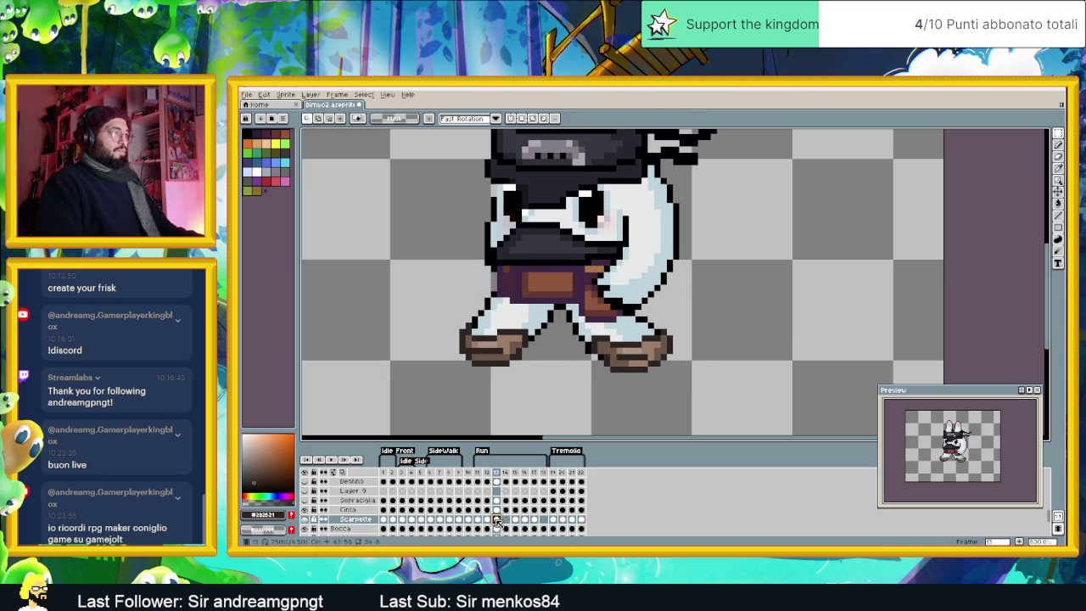
drag(449, 307, 566, 399)
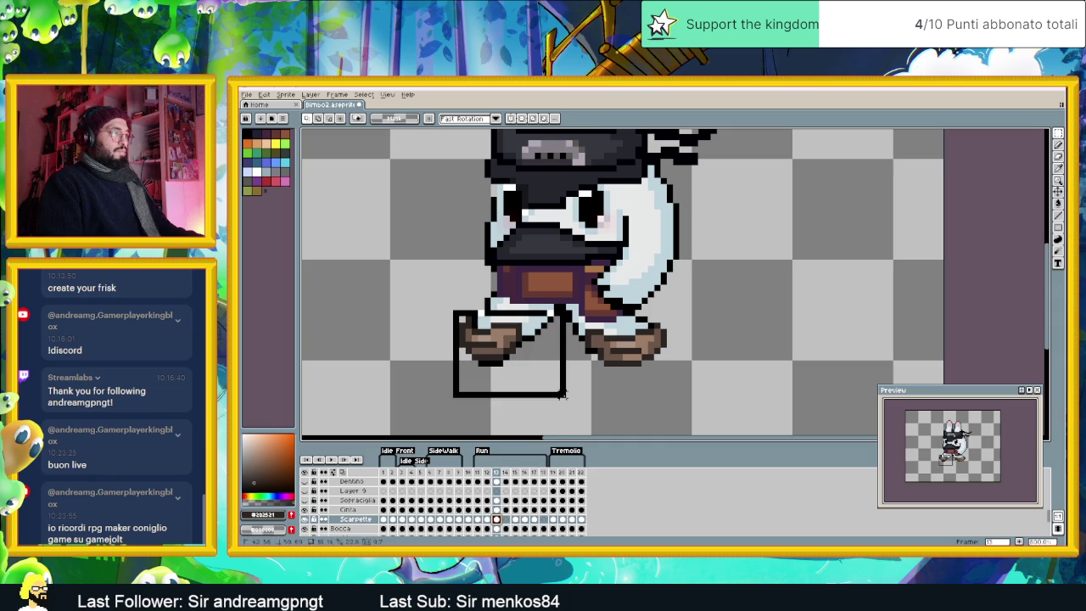
drag(508, 353, 515, 360)
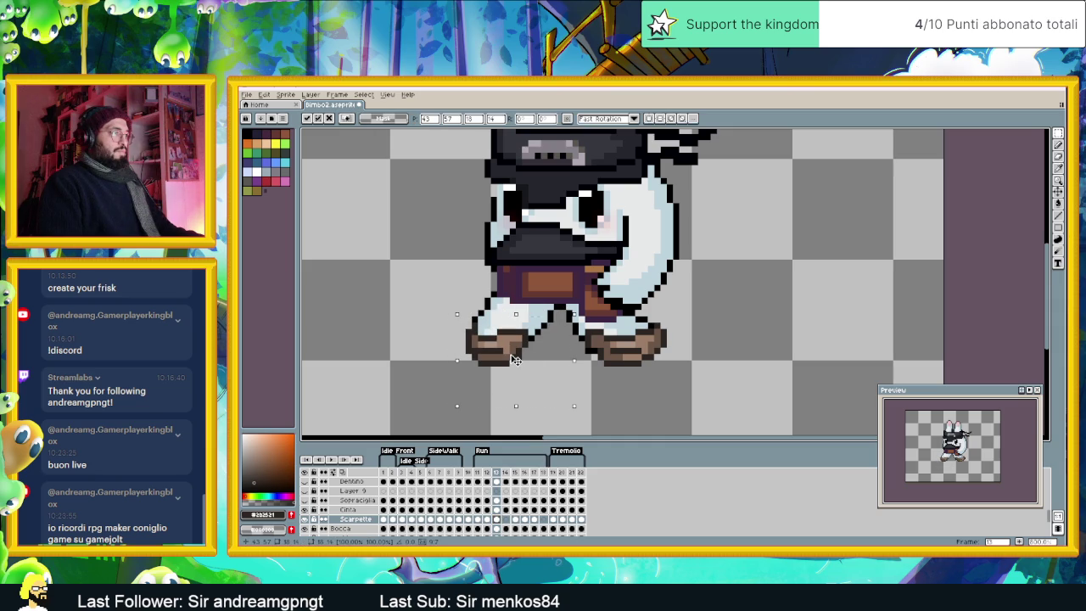
click(663, 369)
drag(686, 320, 570, 387)
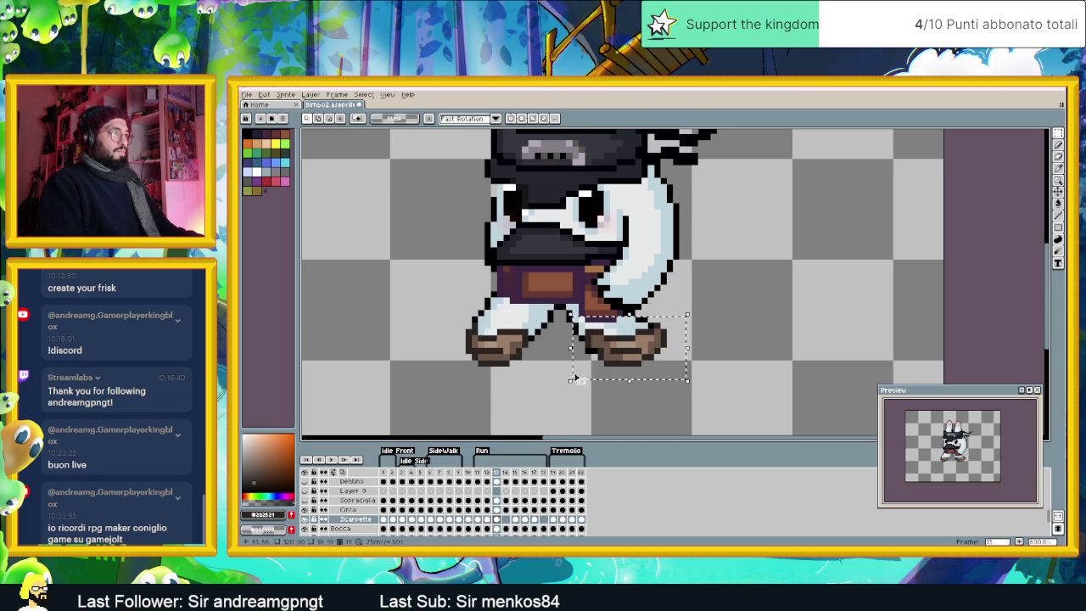
drag(634, 360, 635, 363)
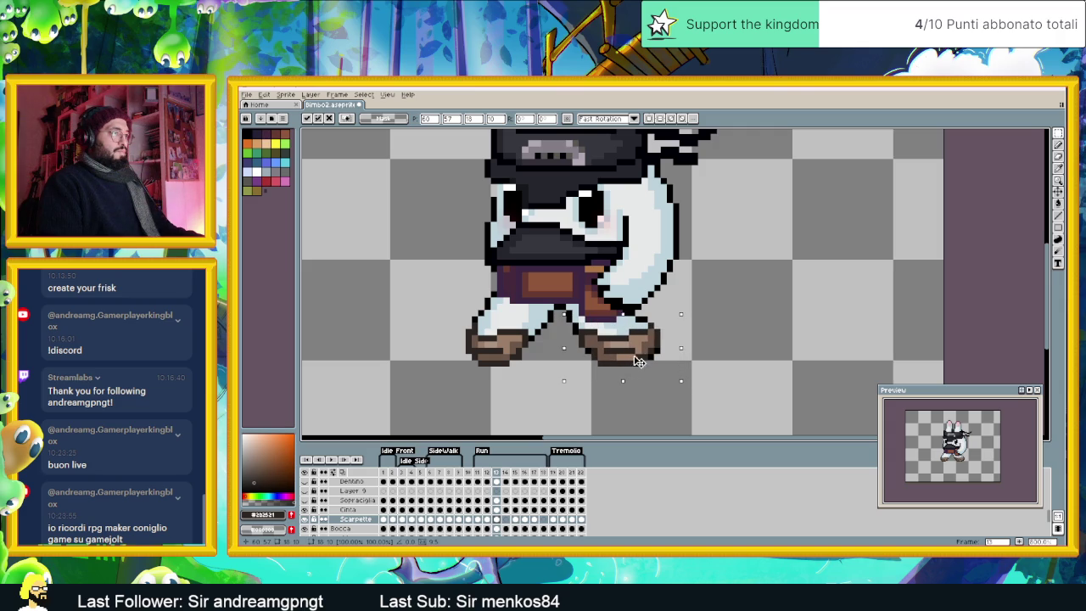
click(700, 313)
Step: Transform the right foot in frame 13 and compare it against frame 12
drag(702, 310, 633, 380)
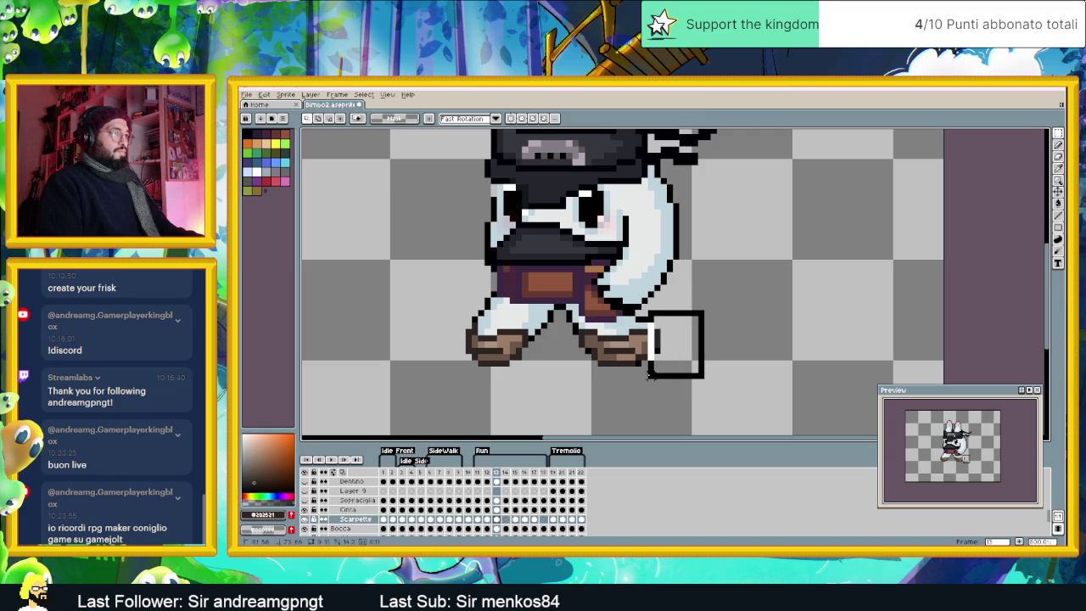
click(647, 357)
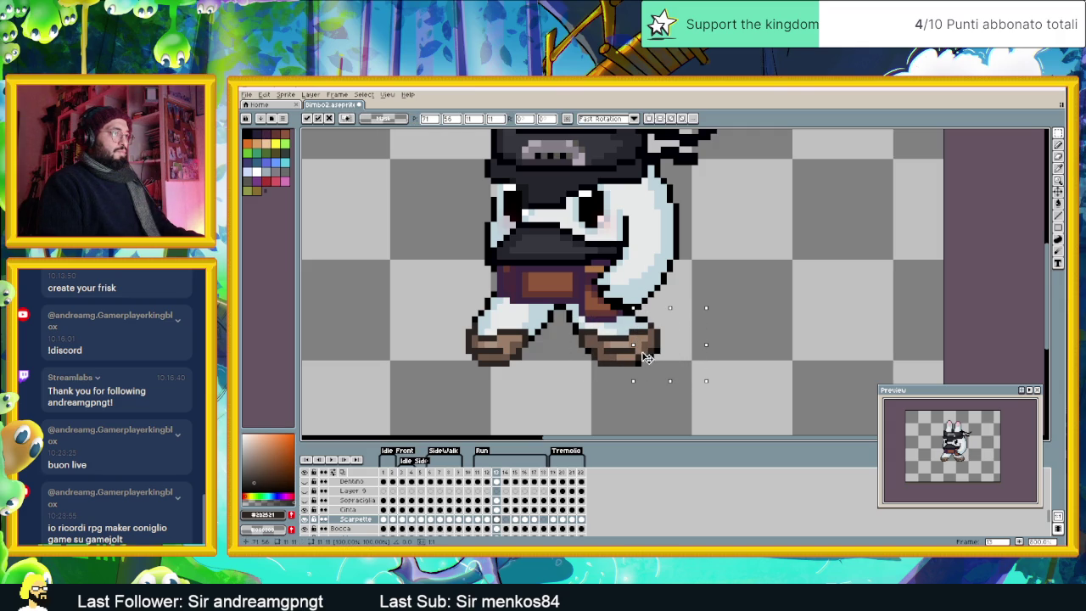
click(726, 325)
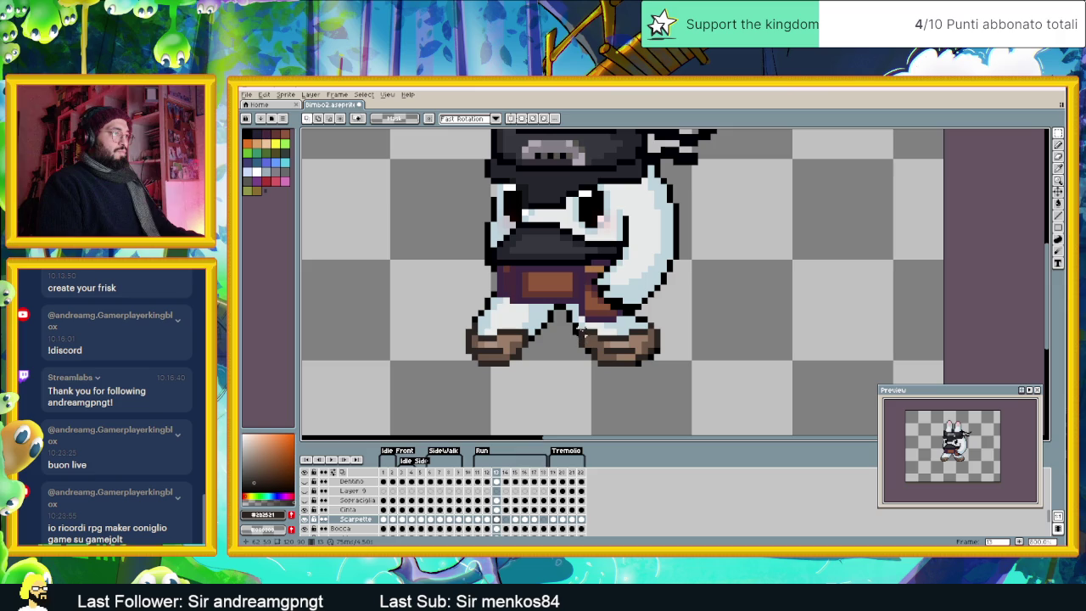
click(488, 519)
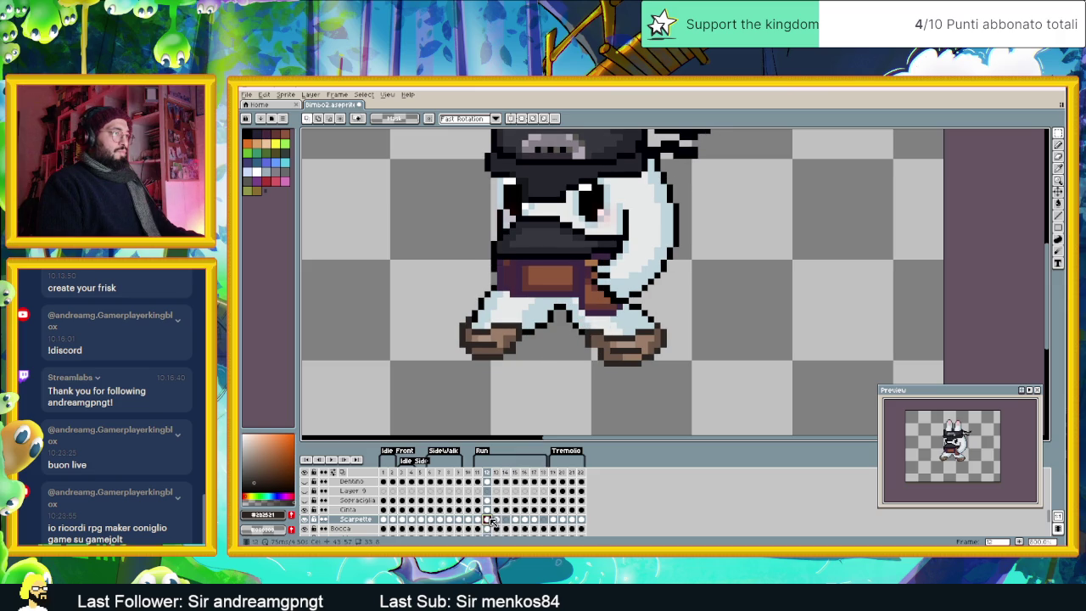
key(Right)
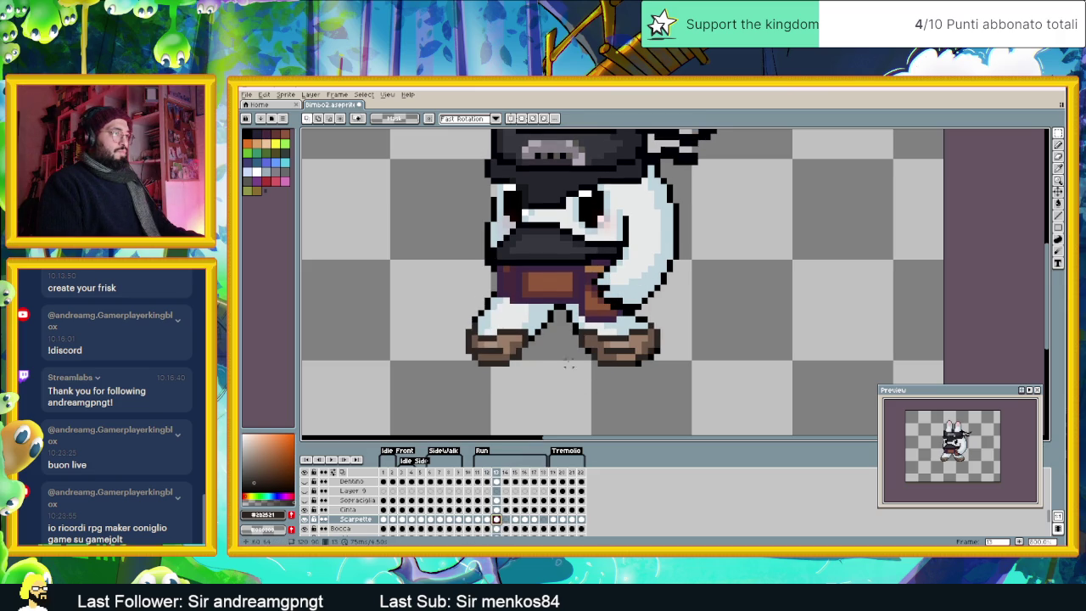
click(488, 519)
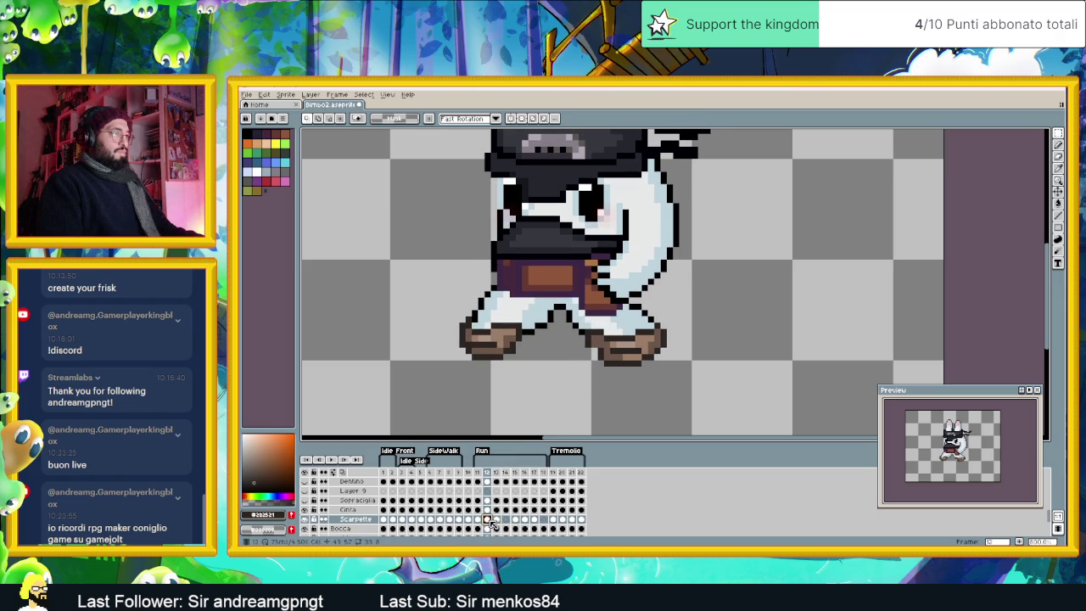
click(497, 520)
Step: Reselect the right boot in frame 13, then review Run frames 11 through 13
drag(678, 312, 570, 387)
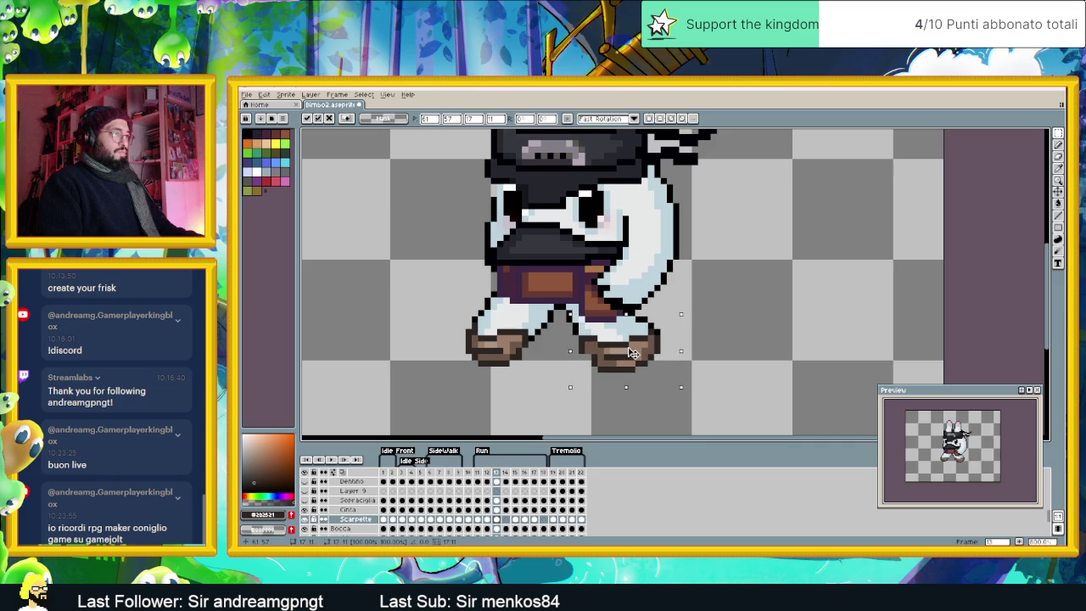
key(ctrl+d)
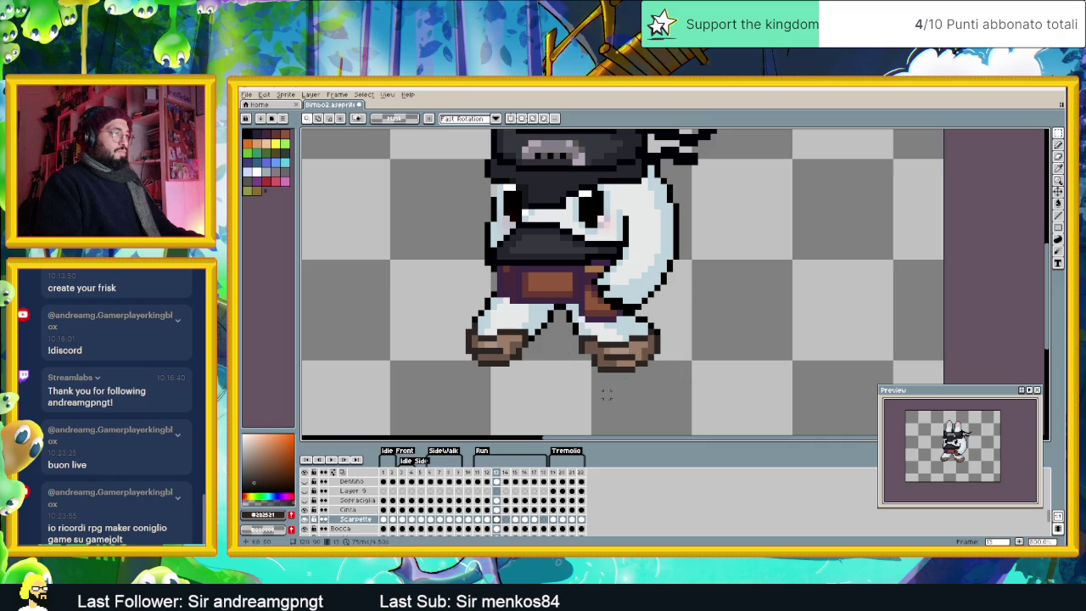
click(488, 520)
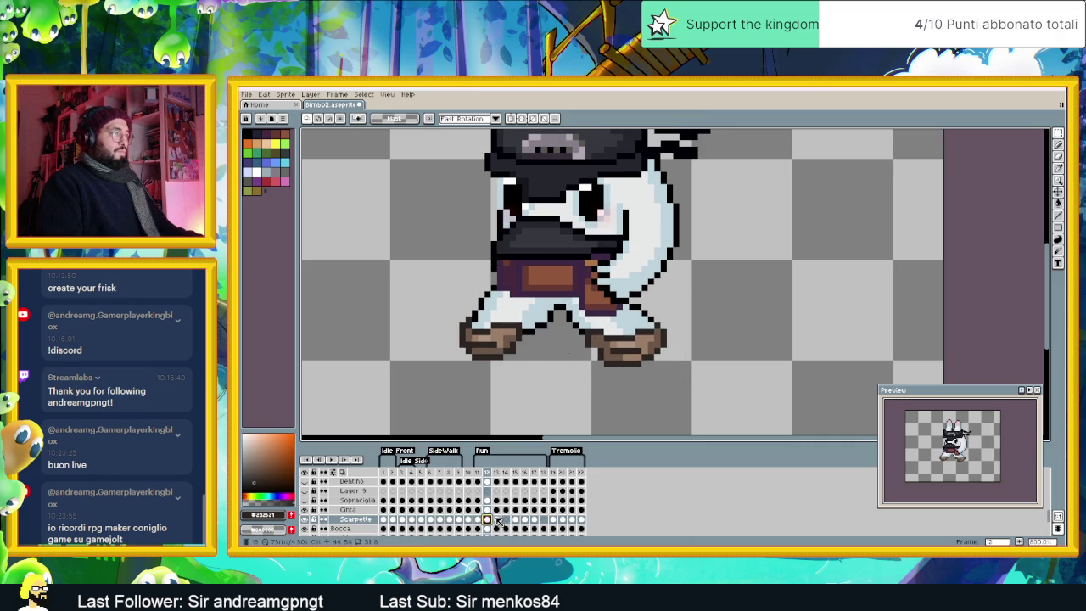
click(497, 519)
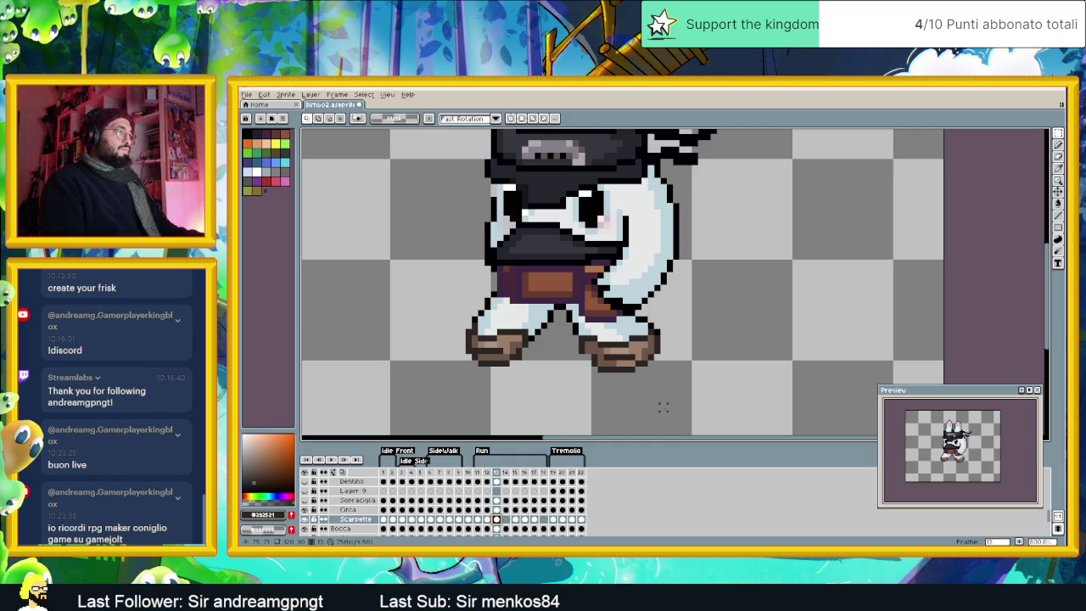
click(478, 519)
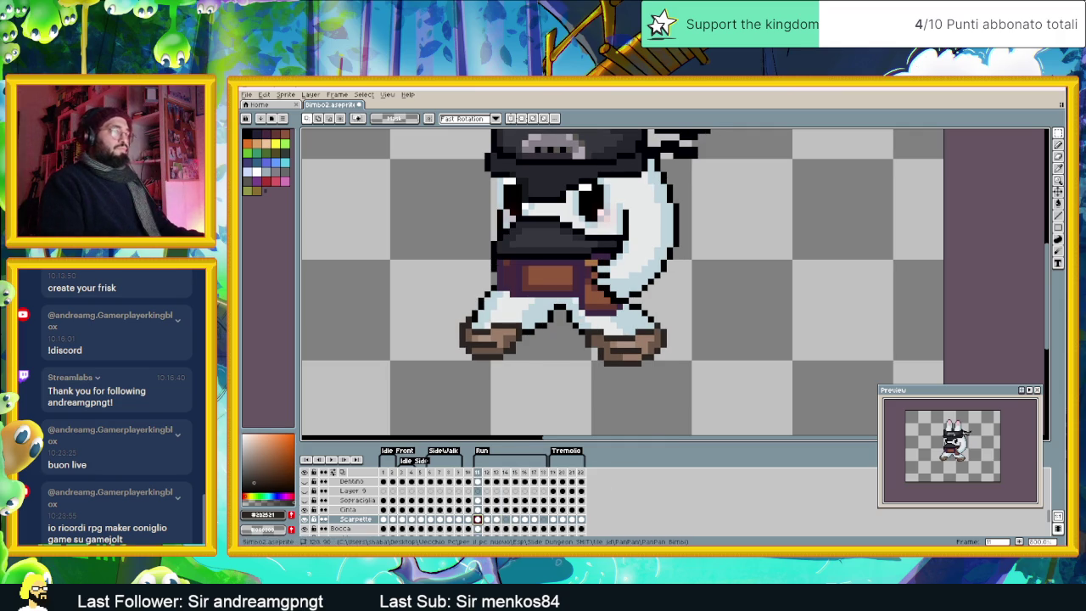
click(1058, 145)
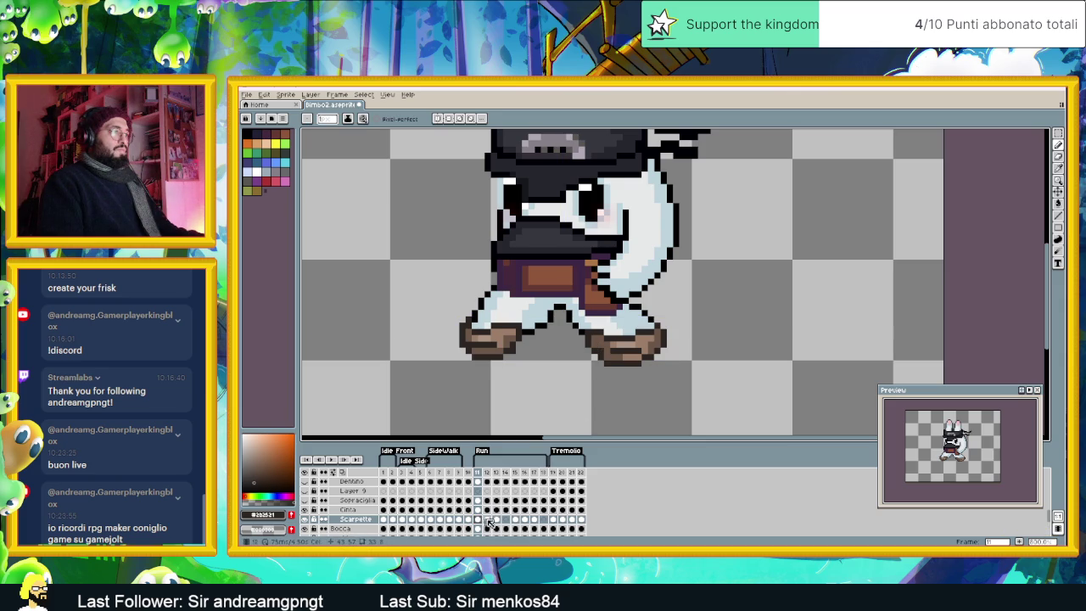
click(489, 519)
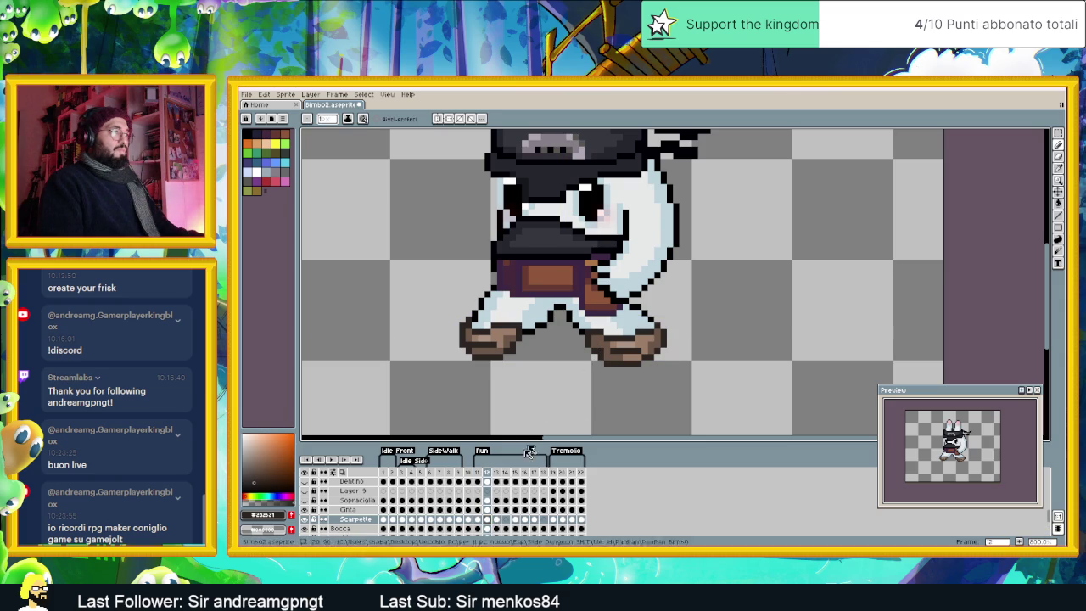
click(497, 519)
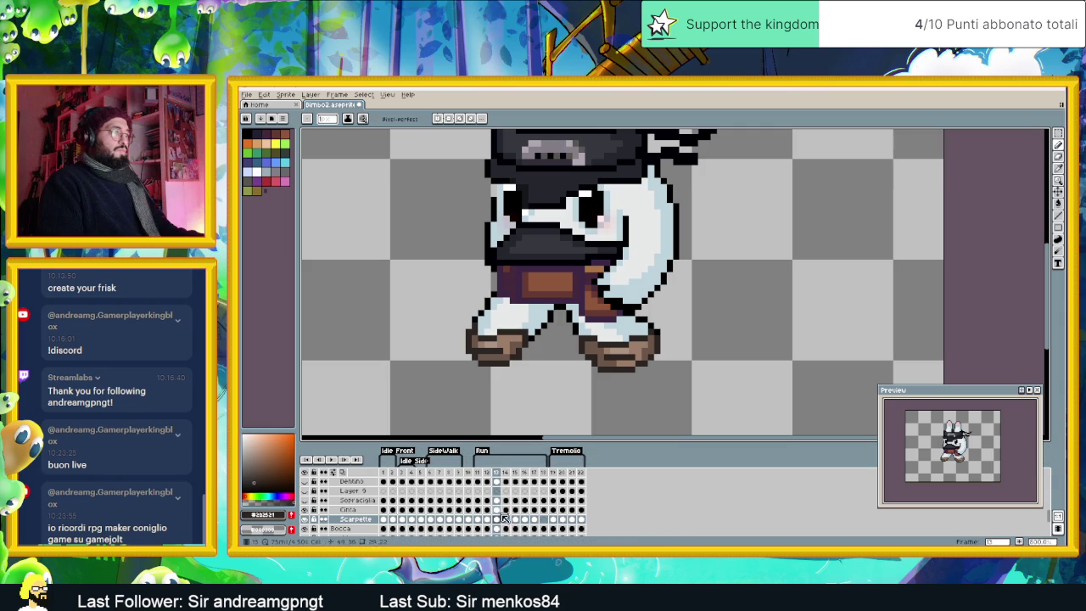
Step: Select and adjust the feet in frame 15 on the boots layer
click(515, 521)
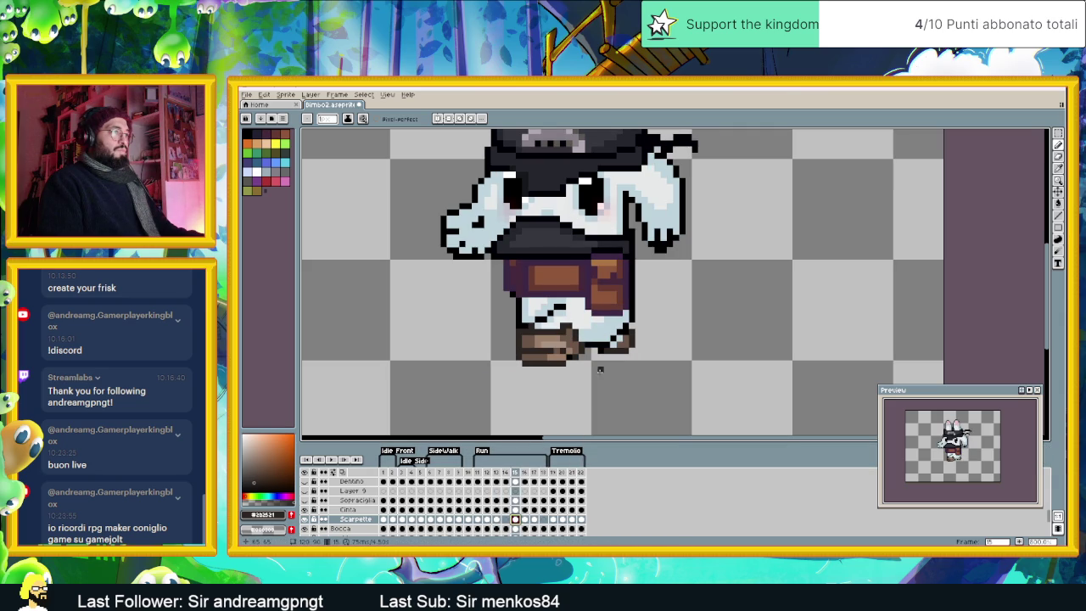
key(m)
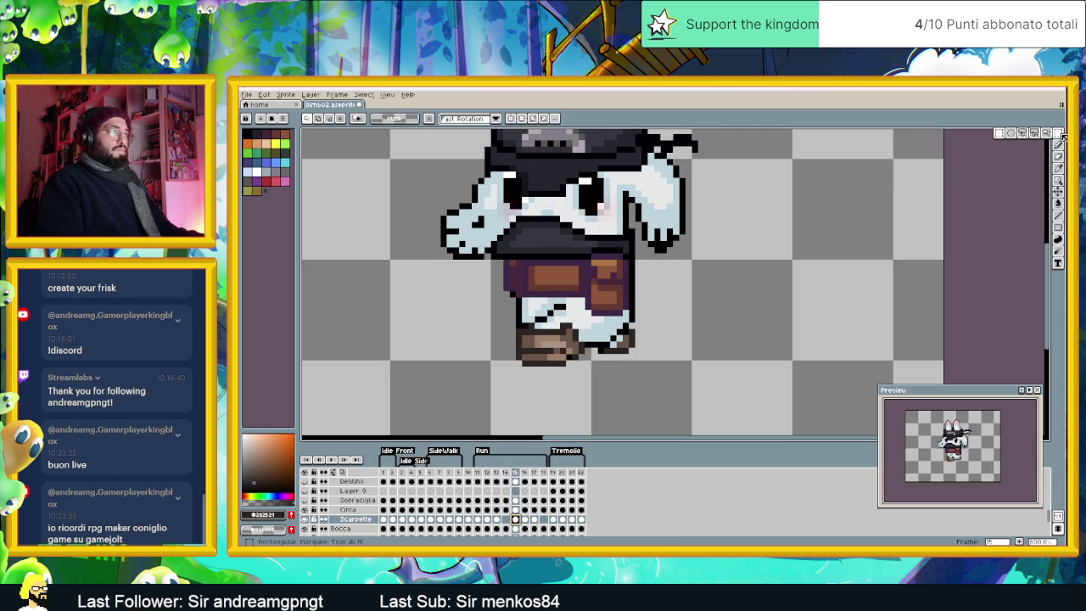
drag(643, 320, 589, 362)
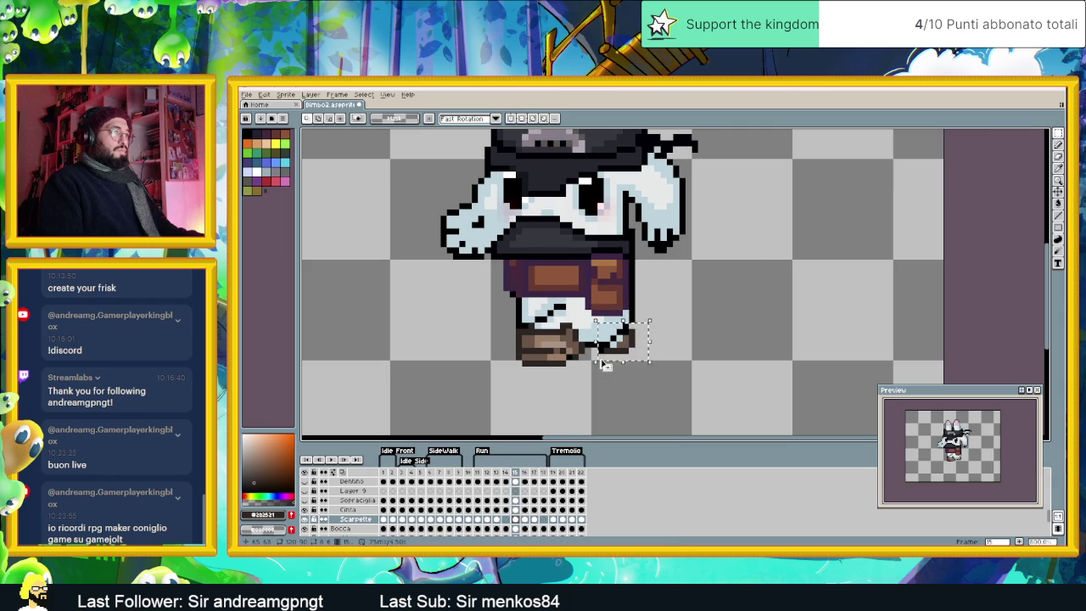
click(718, 337)
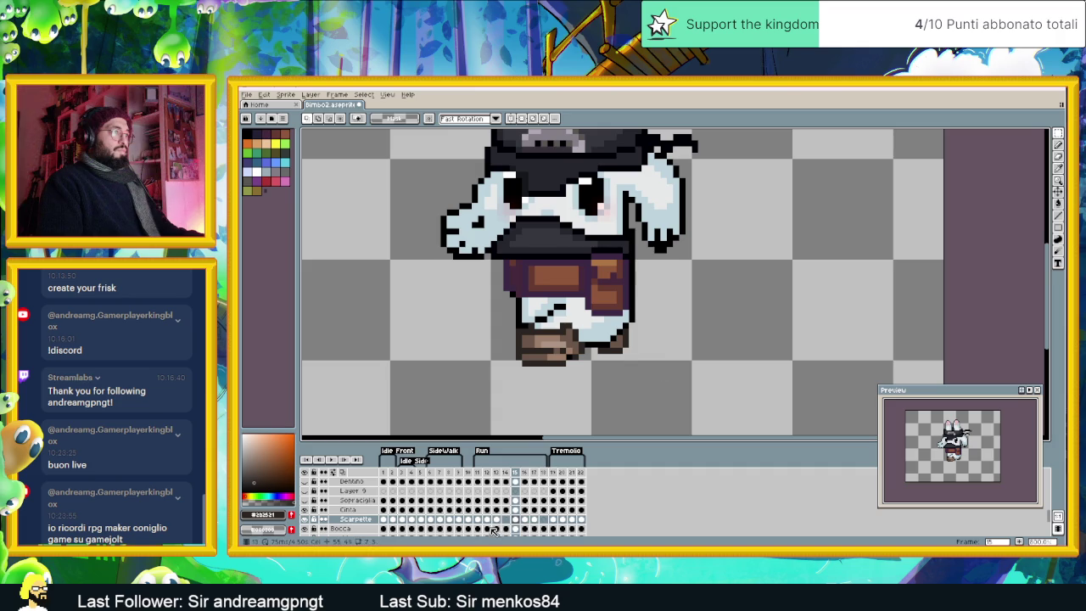
Step: Move the feet in frames 16 and 17, deselect, and zoom out
click(525, 519)
drag(663, 315, 589, 367)
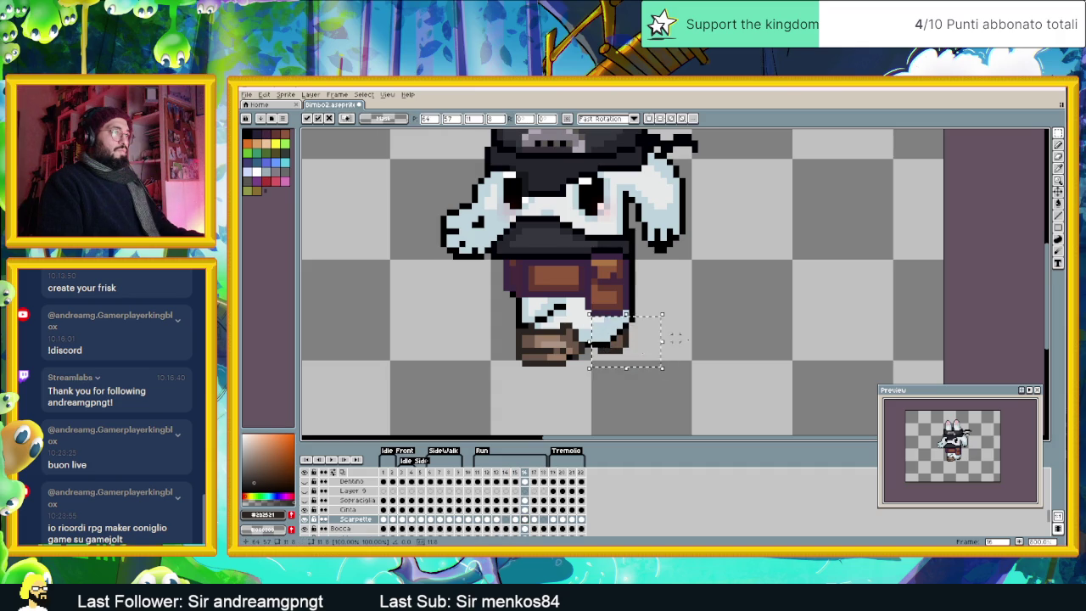
key(ctrl+d)
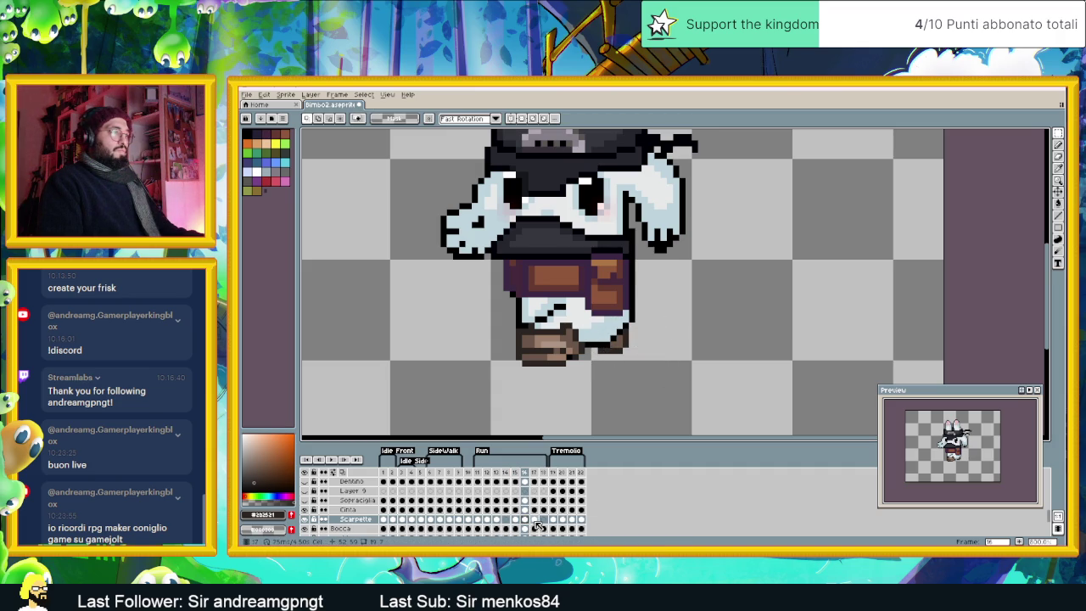
click(535, 519)
drag(642, 332, 588, 367)
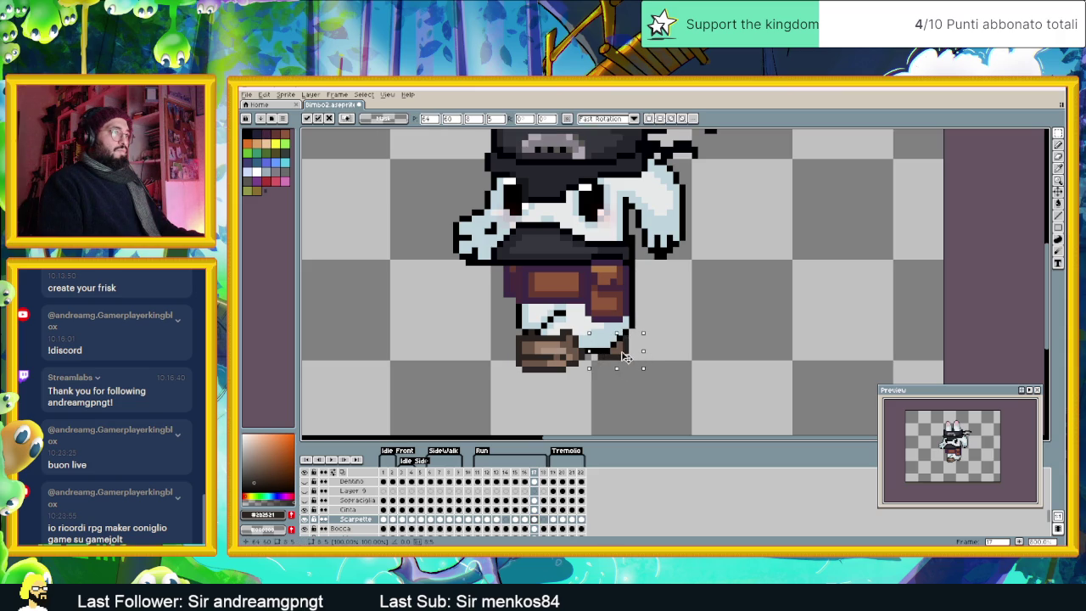
key(ctrl+d)
scroll(669, 395, down, 1)
scroll(659, 400, down, 1)
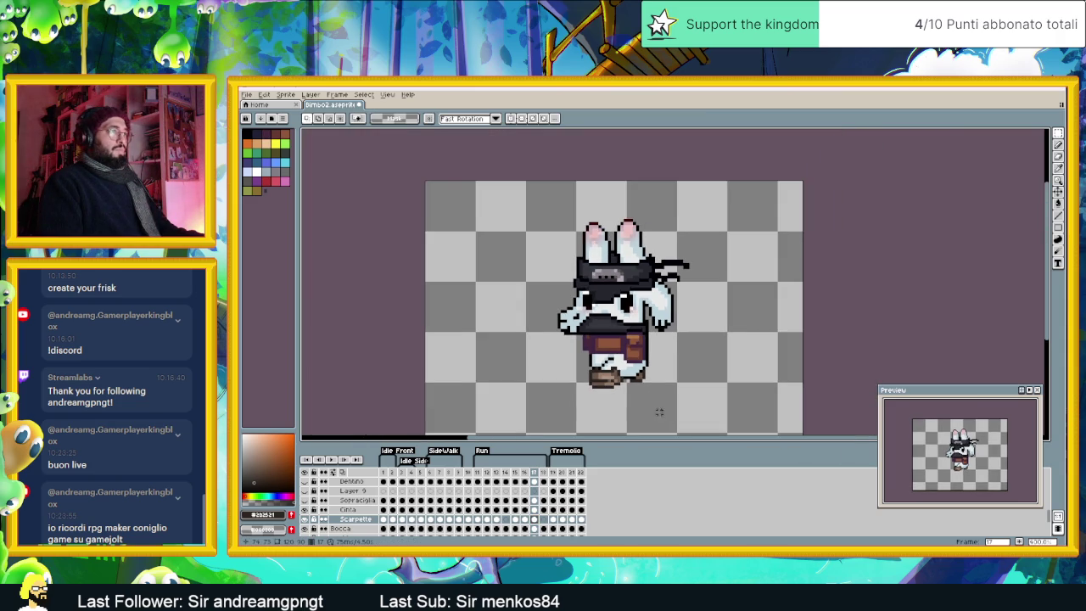
Step: Recentre the sprite, play and stop the animation, inspect frames 1 and 4, then pick frame 8's boots cel
scroll(649, 399, down, 1)
drag(645, 388, 627, 377)
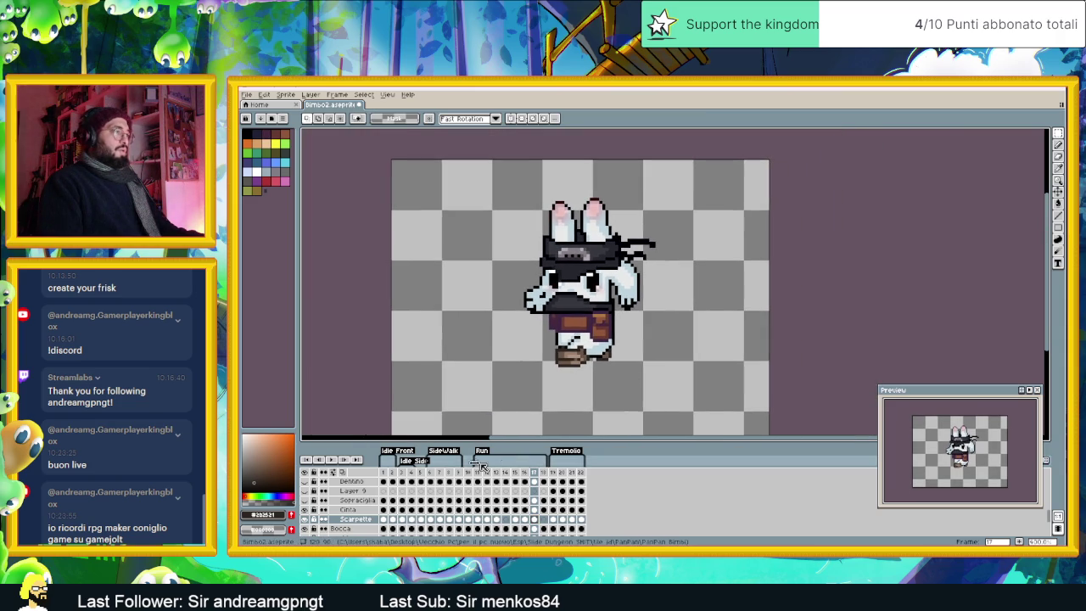
click(546, 482)
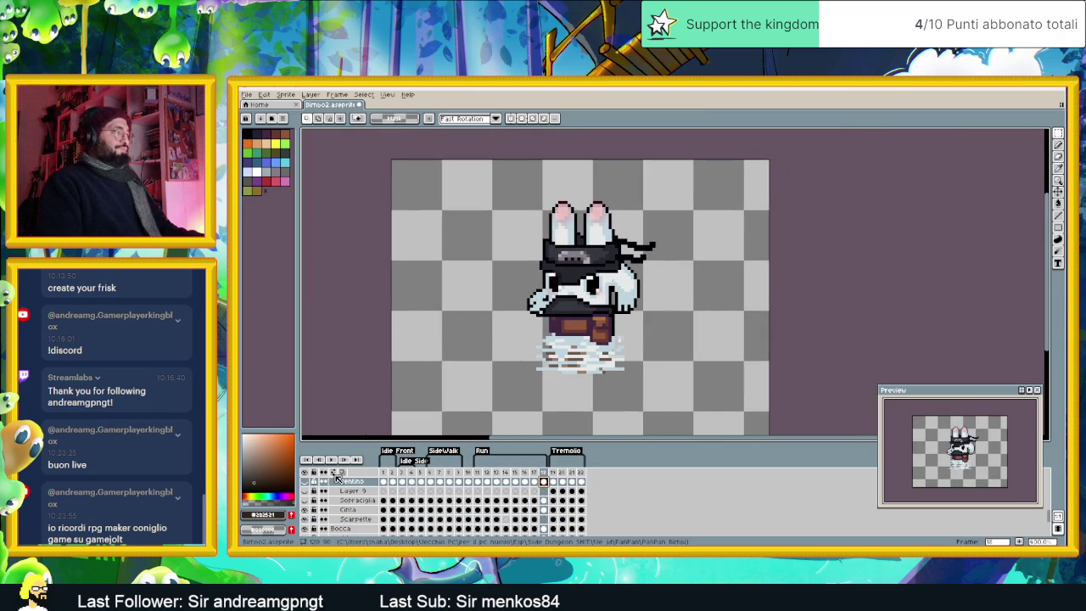
click(332, 460)
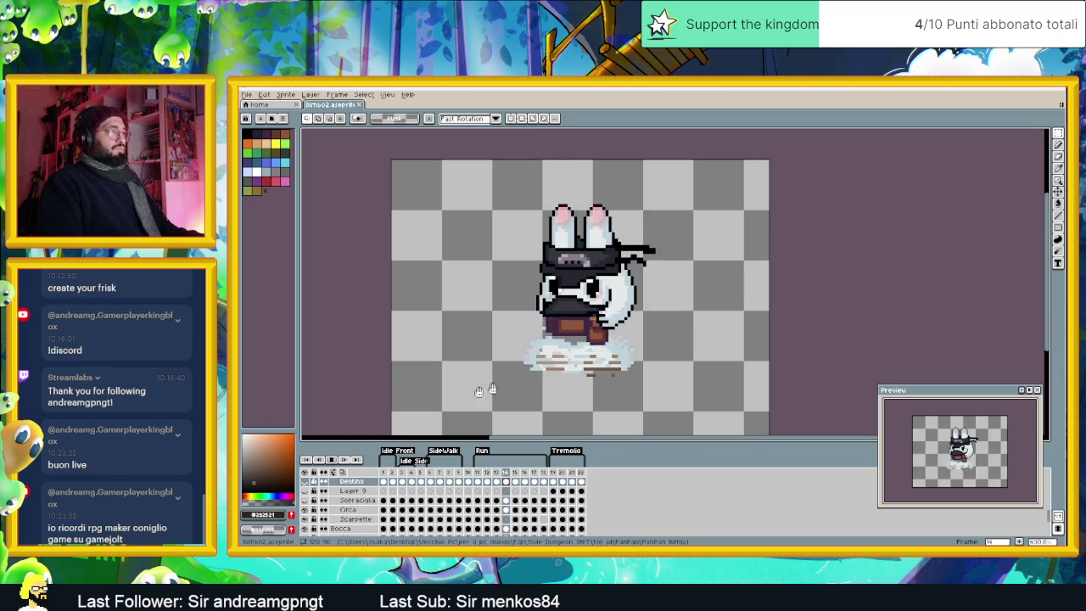
click(386, 473)
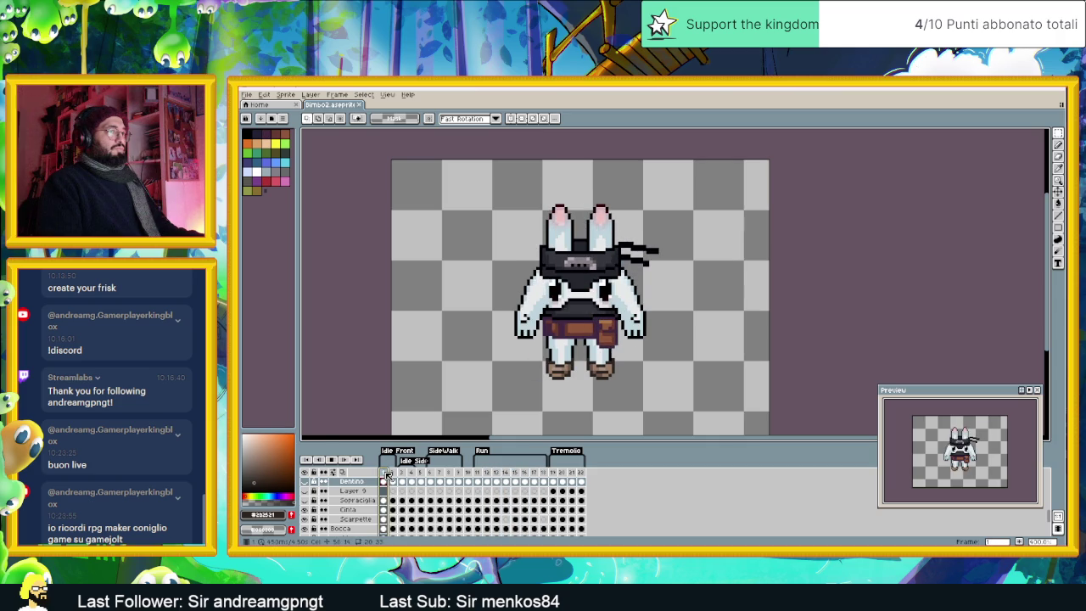
click(405, 475)
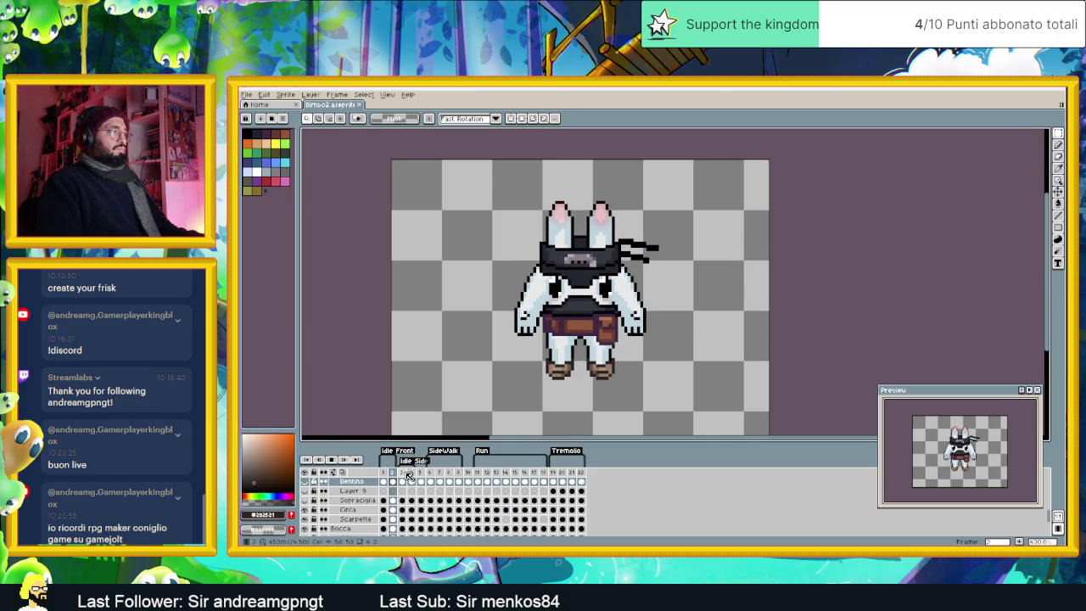
click(414, 475)
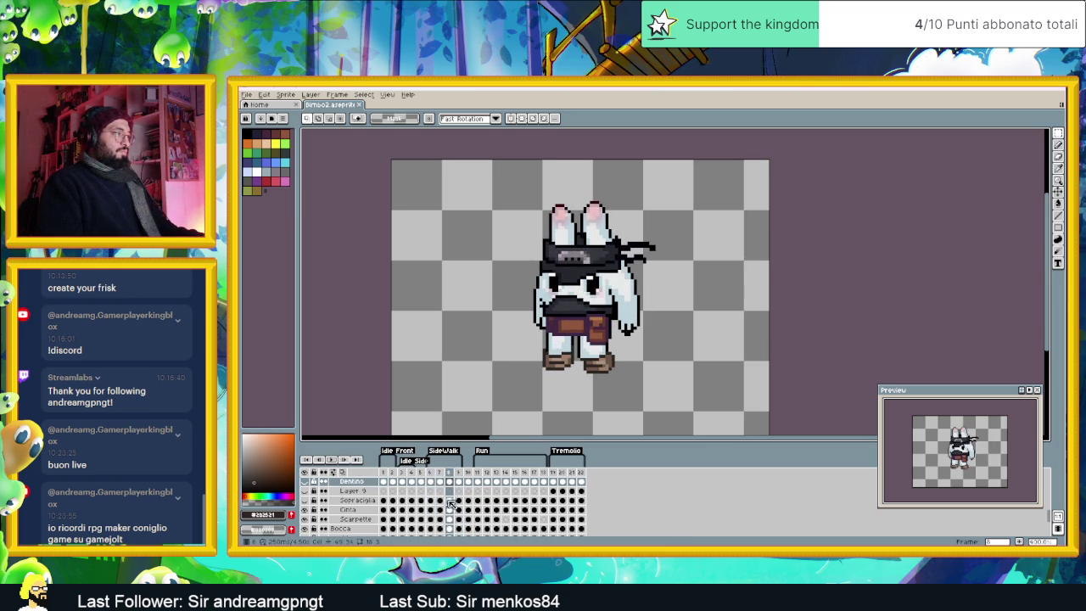
click(450, 519)
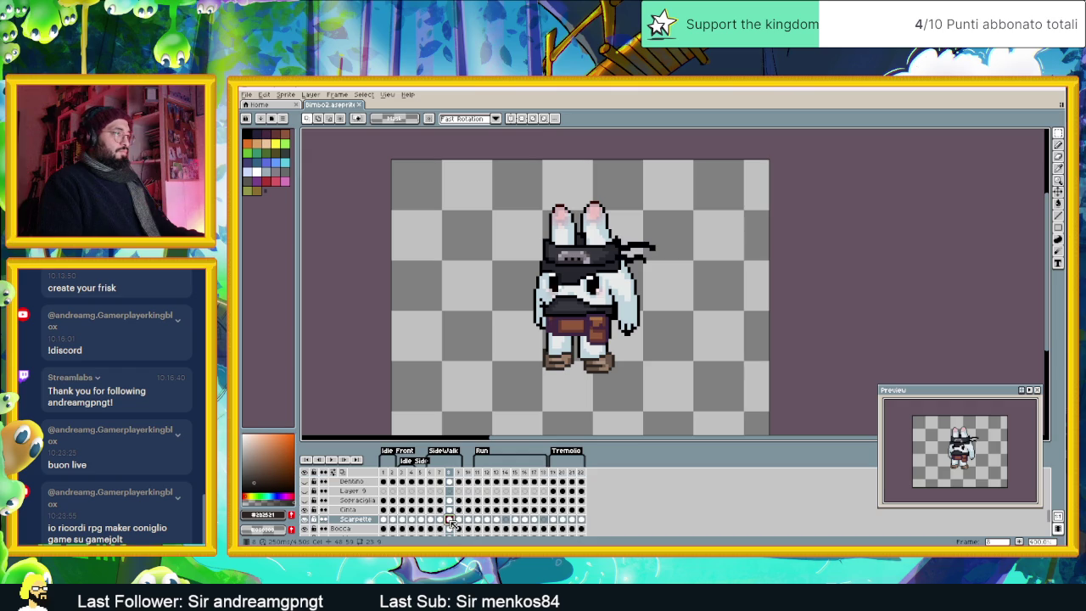
Step: On frame 7, repaint a short strip of left-leg outline pixels in light fur, then select Outline1
click(439, 519)
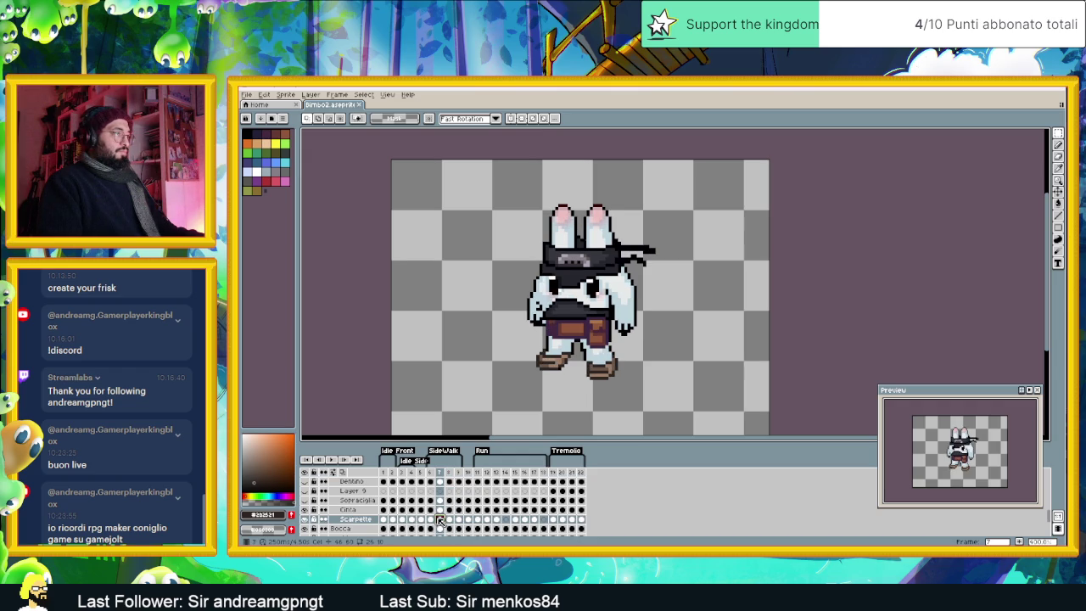
scroll(547, 362, up, 1)
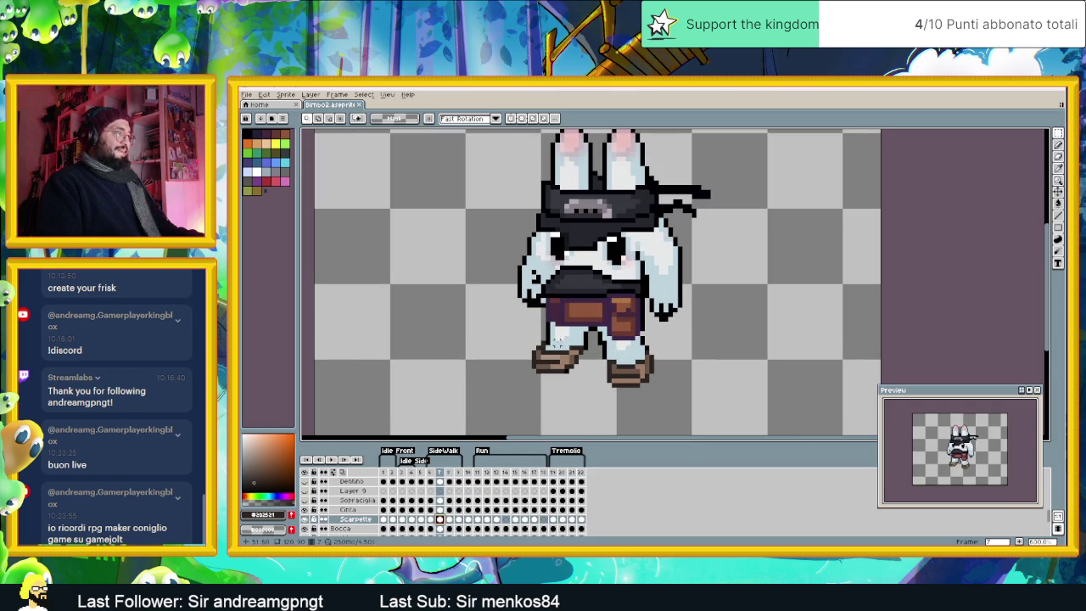
scroll(543, 343, up, 1)
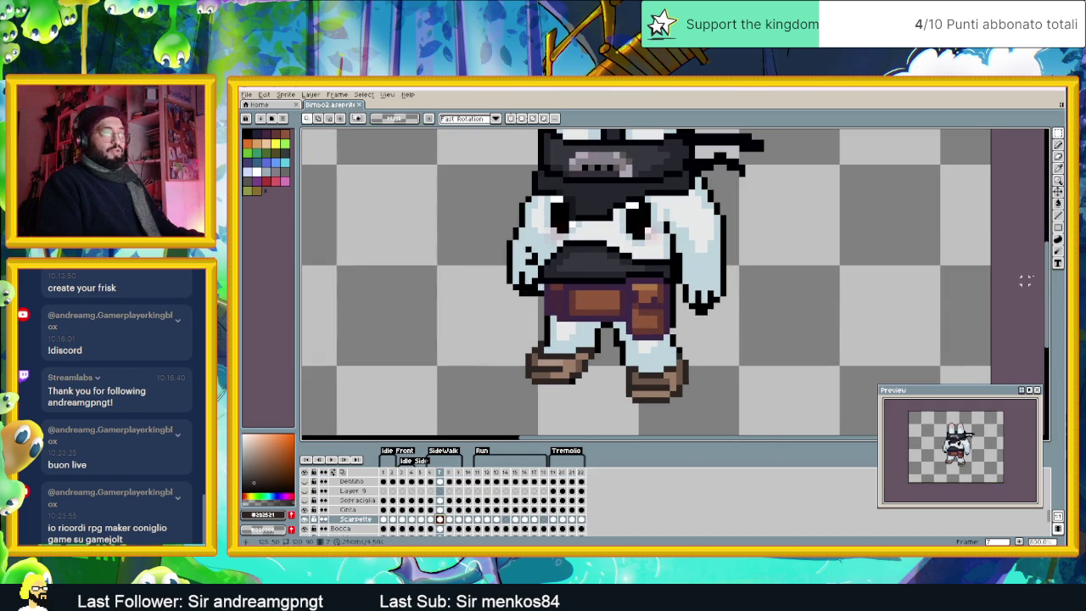
click(1057, 203)
key(plus)
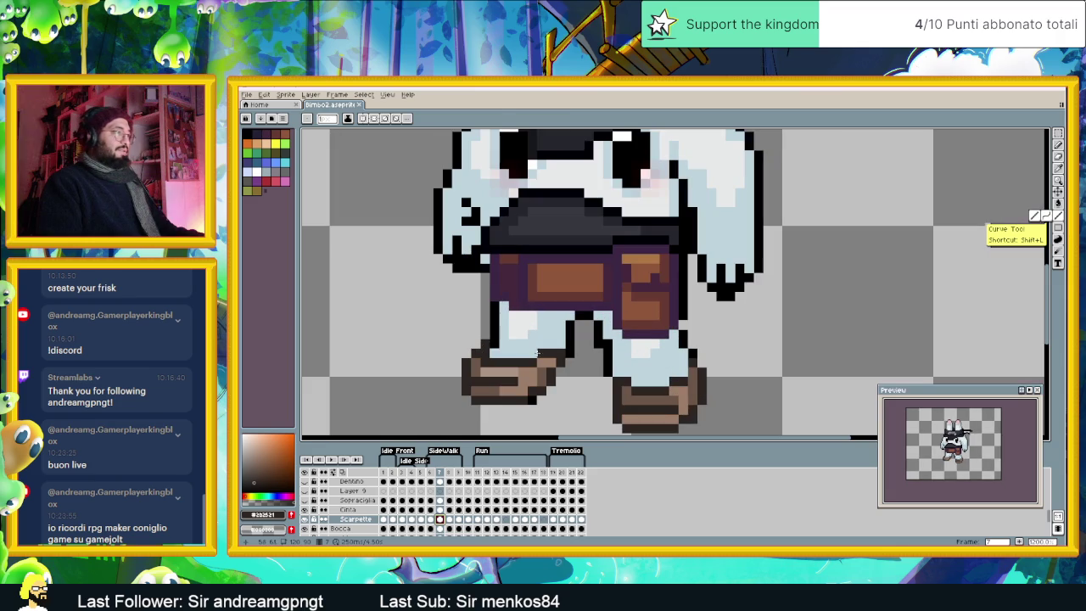
click(498, 331)
key(b)
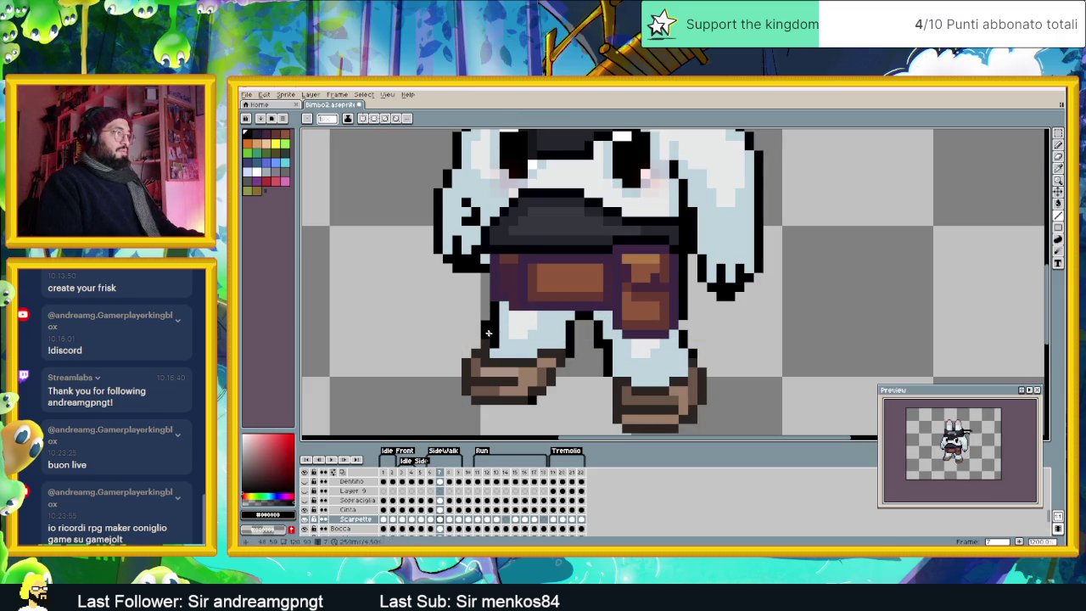
alt+click(492, 325)
drag(494, 322, 494, 348)
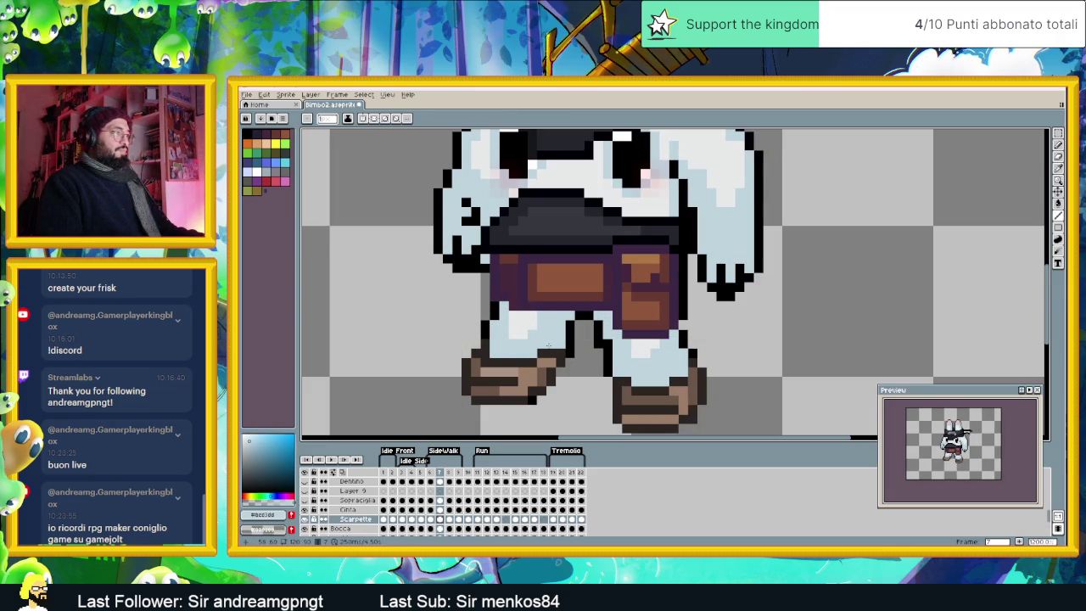
alt+click(572, 340)
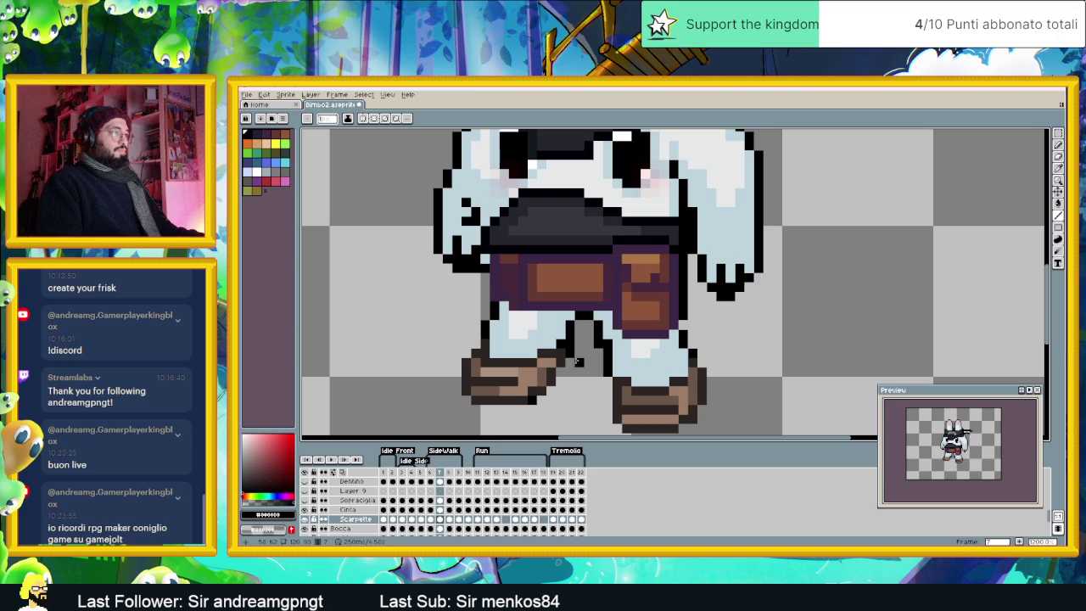
scroll(461, 527, down, 2)
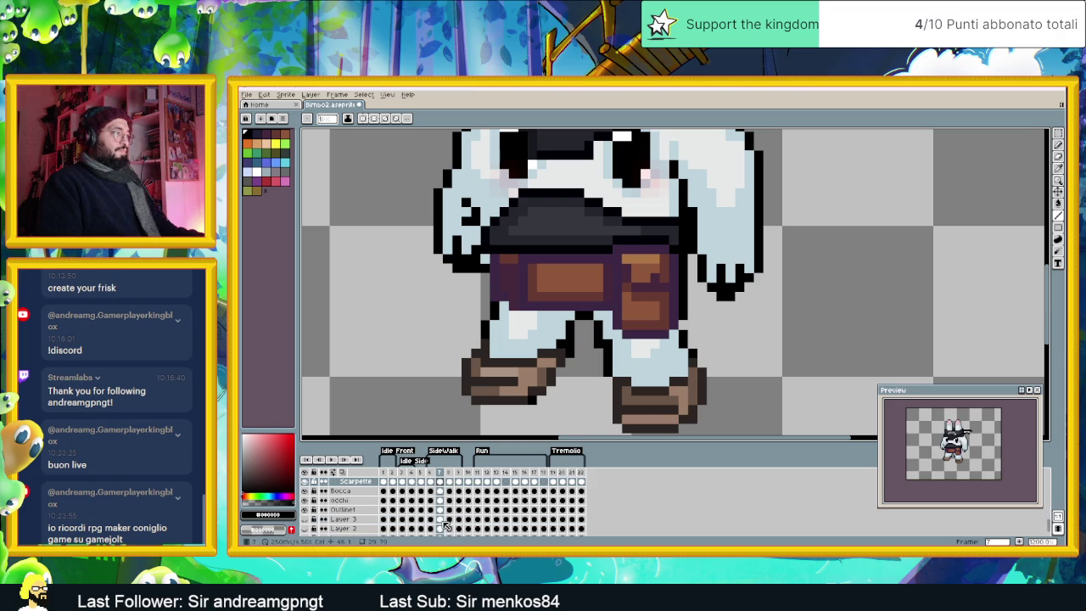
click(441, 510)
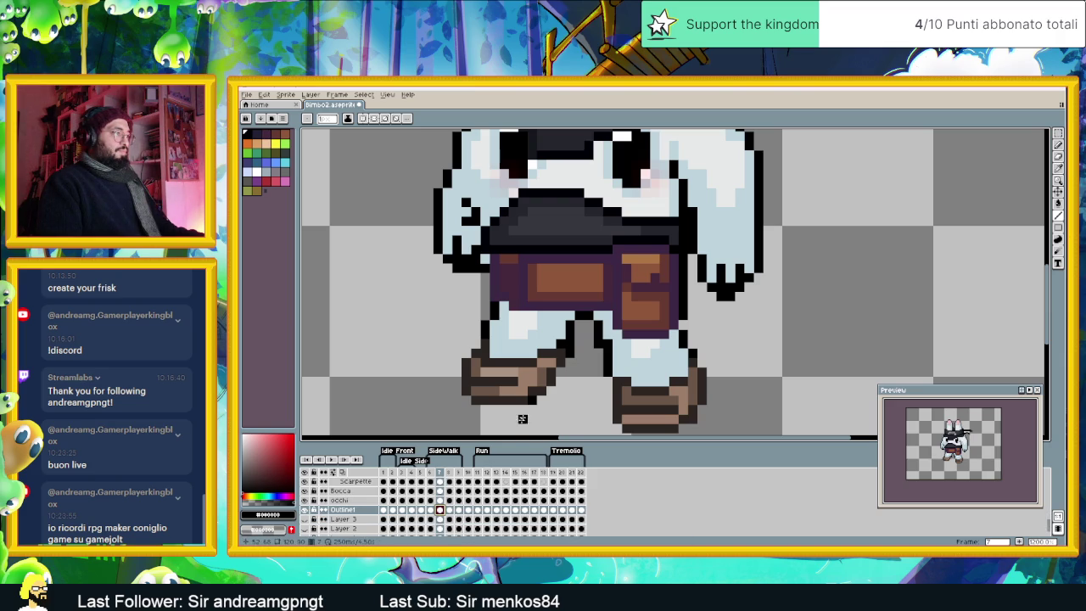
scroll(579, 353, down, 1)
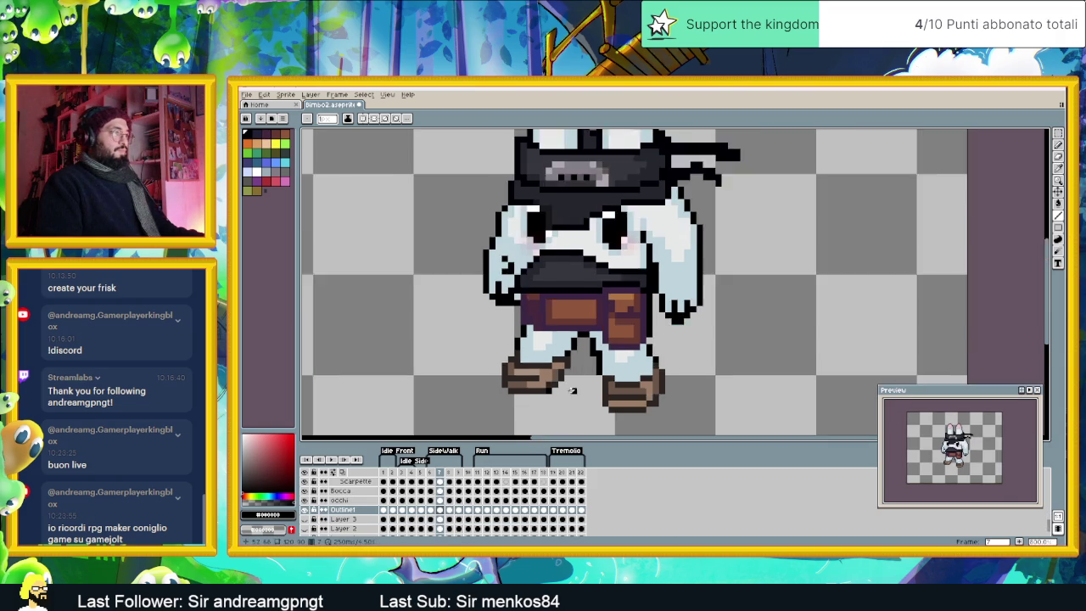
Step: Advance to frame 9 and play the rabbit animation
scroll(579, 353, down, 1)
click(452, 474)
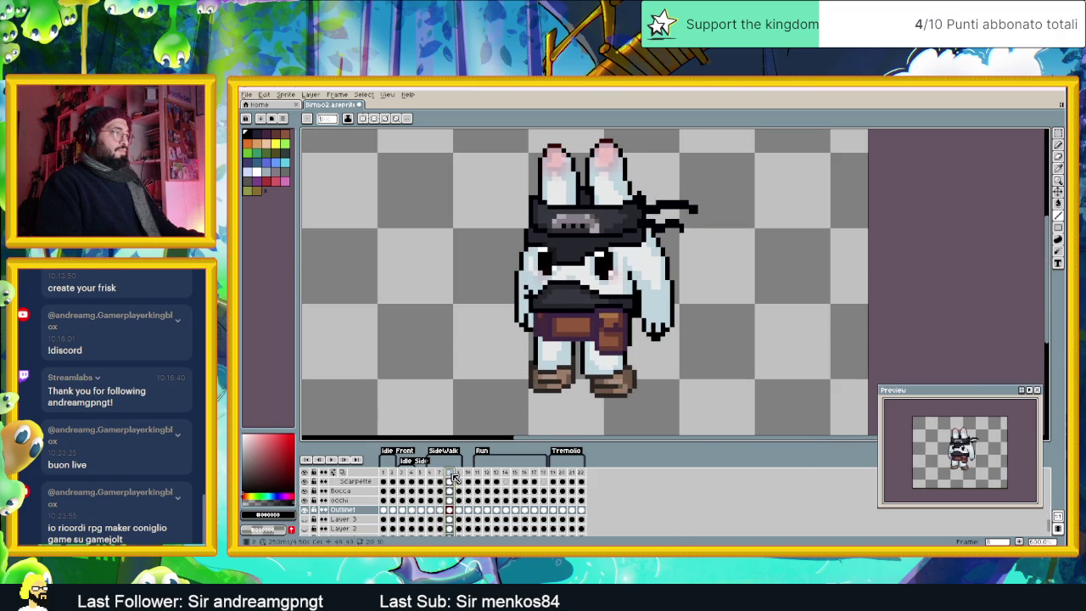
click(462, 473)
click(331, 459)
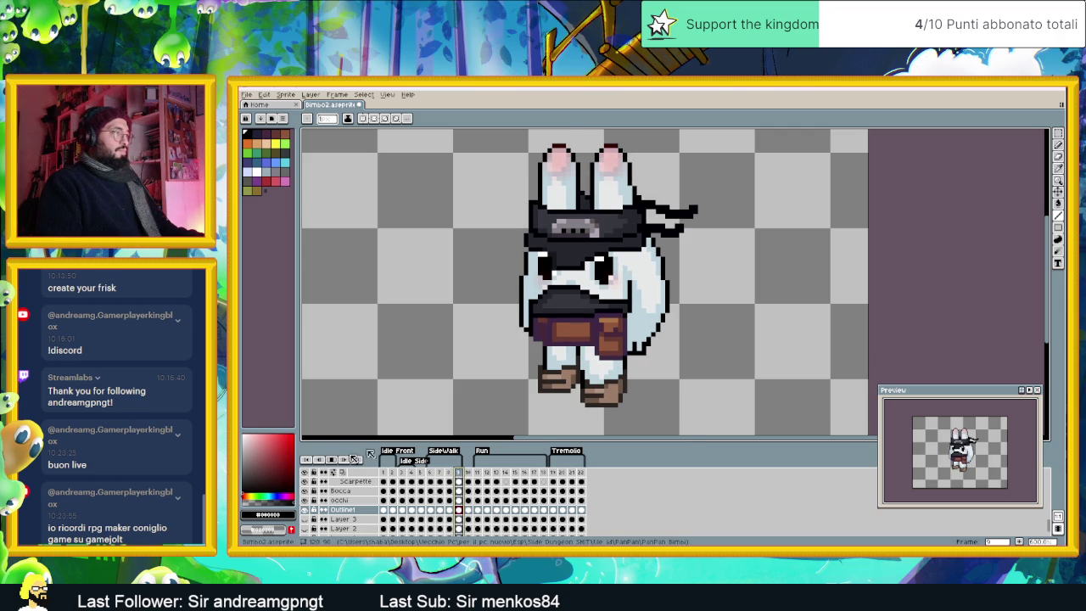
scroll(752, 347, down, 1)
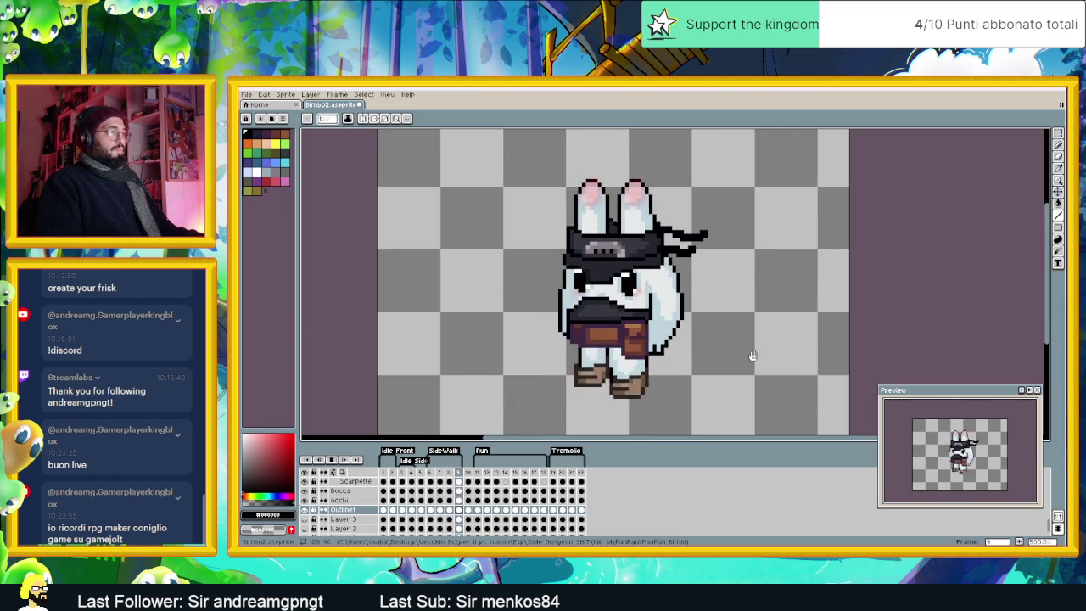
scroll(752, 355, down, 1)
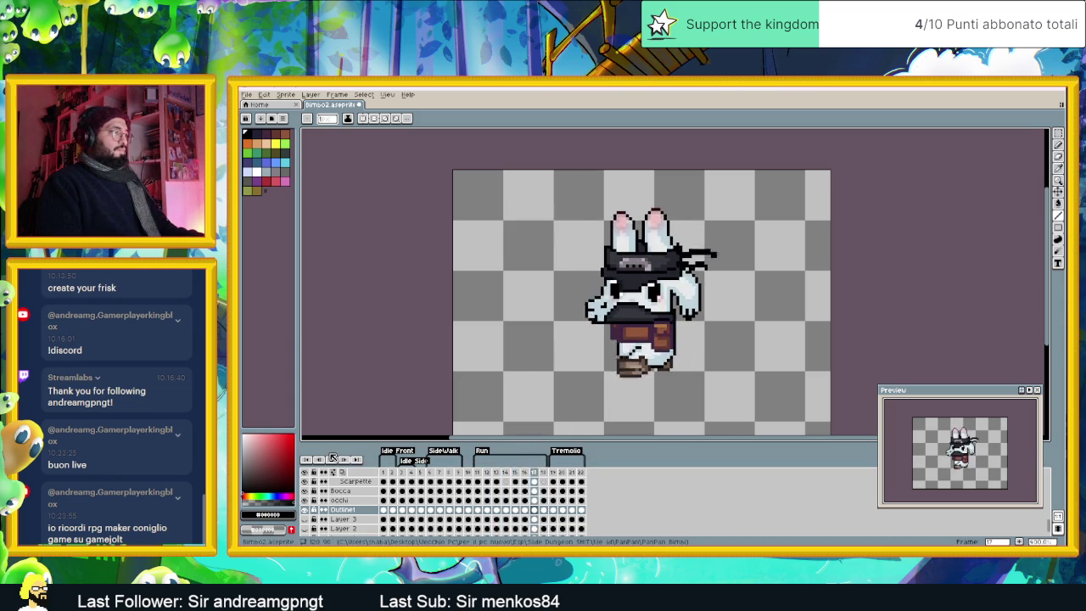
scroll(424, 509, up, 3)
Step: Review Run frames 11 through 15 on the Copricapo headband layer
click(504, 501)
scroll(504, 502, up, 2)
scroll(500, 486, up, 1)
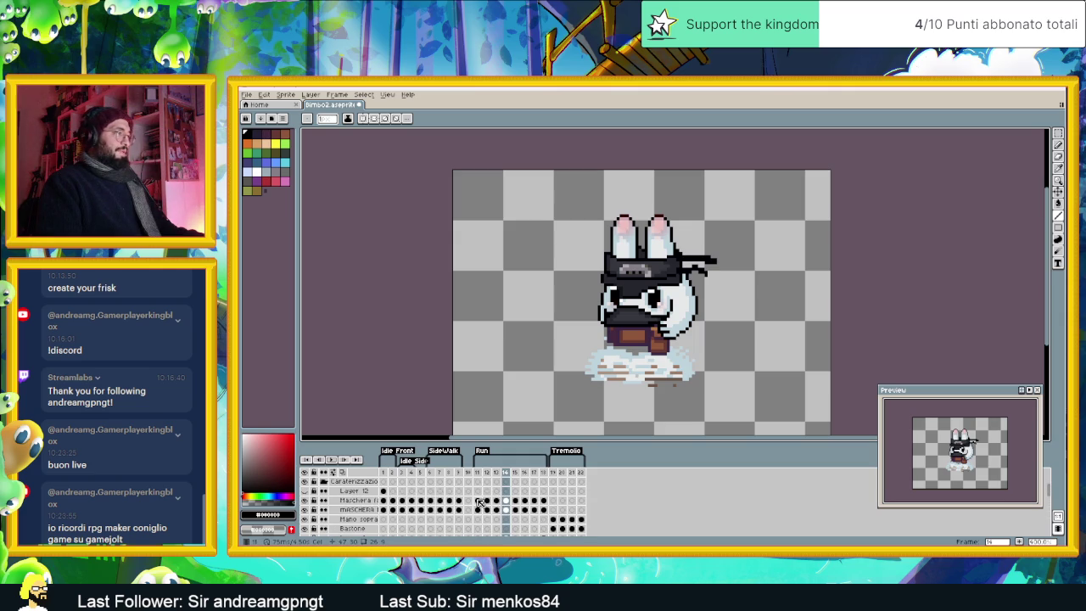
click(478, 509)
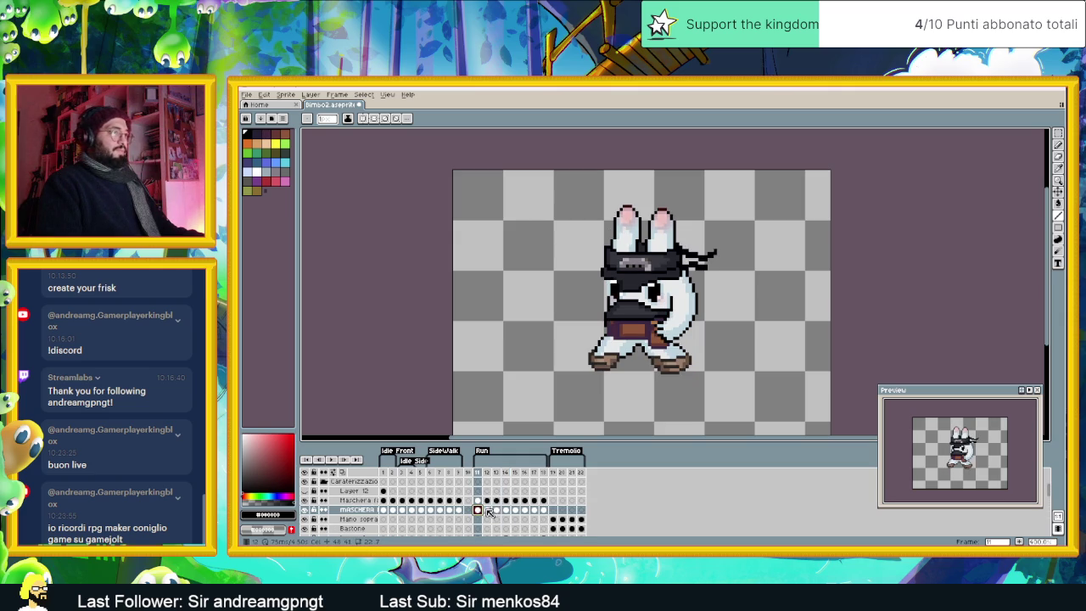
scroll(483, 513, down, 3)
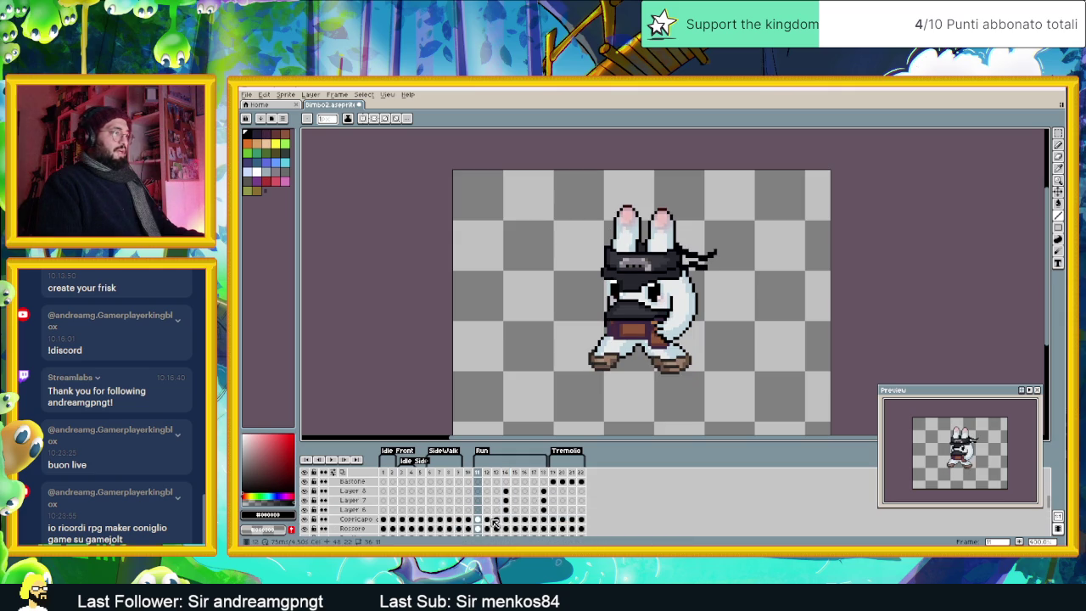
click(479, 519)
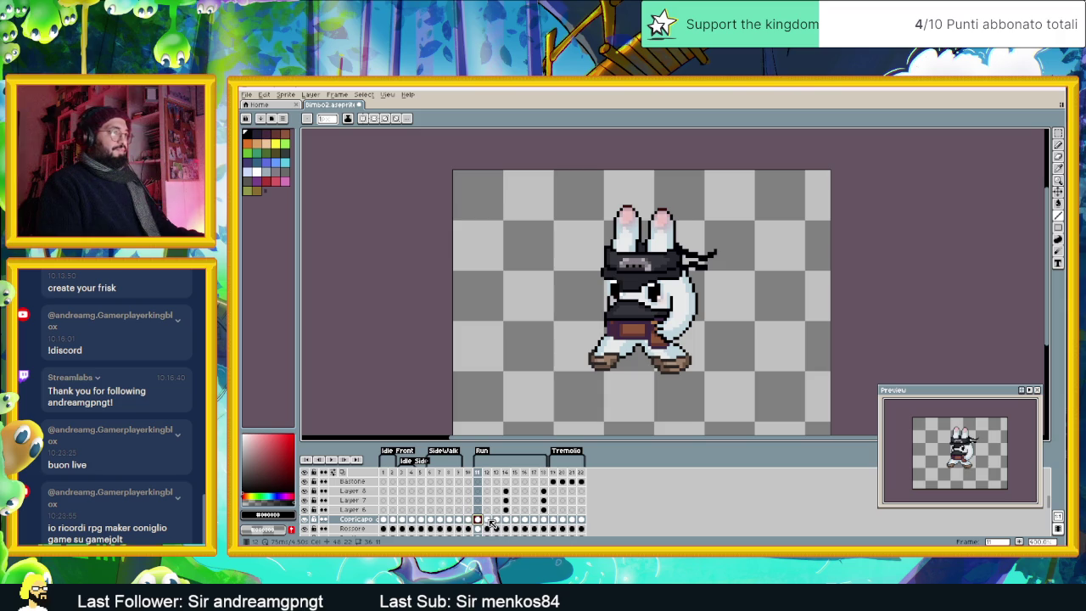
click(496, 520)
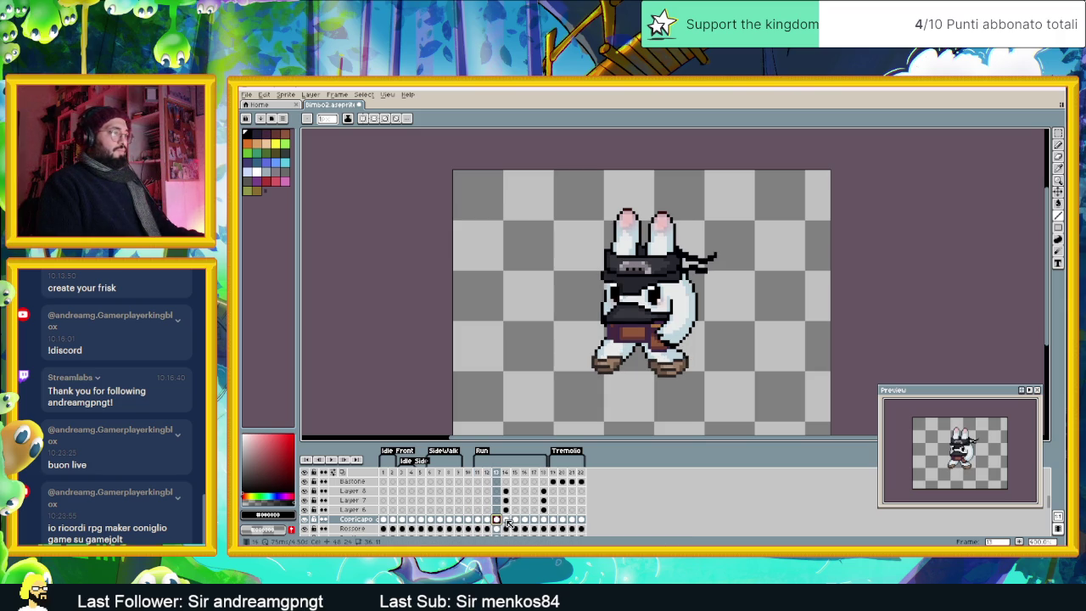
click(507, 520)
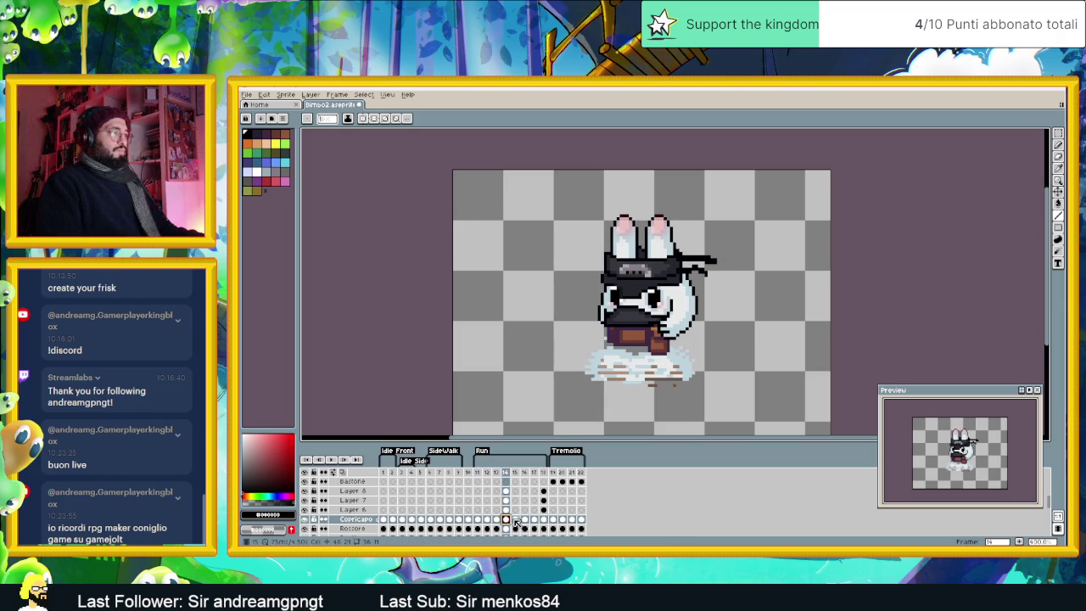
click(515, 520)
Step: Sample the headband's near-black, step through Run frames 16–18, and replay the animation
scroll(678, 222, up, 2)
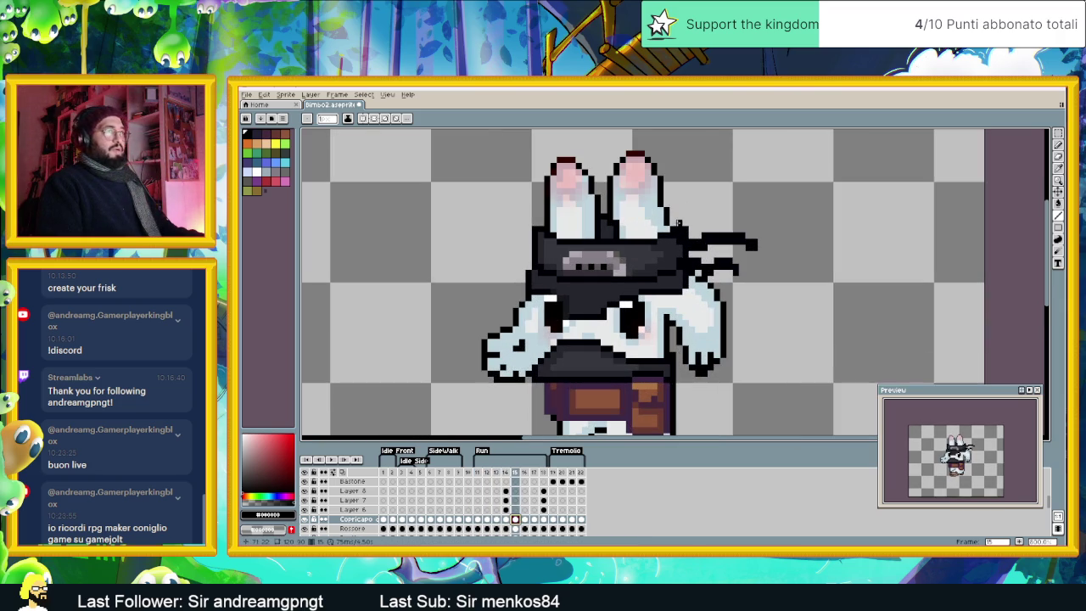
alt+click(672, 225)
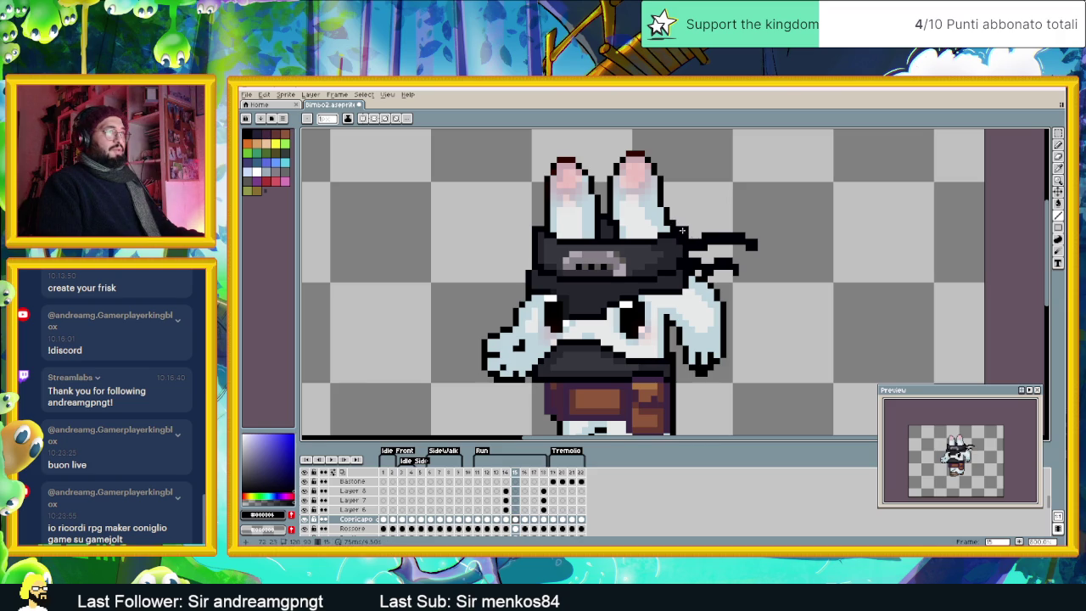
click(523, 520)
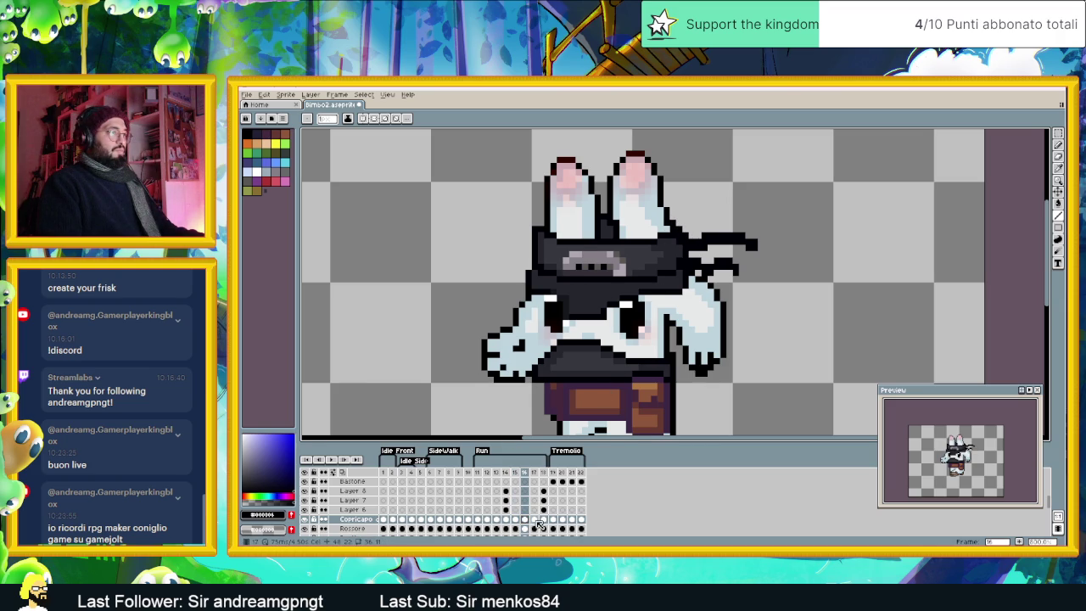
click(535, 519)
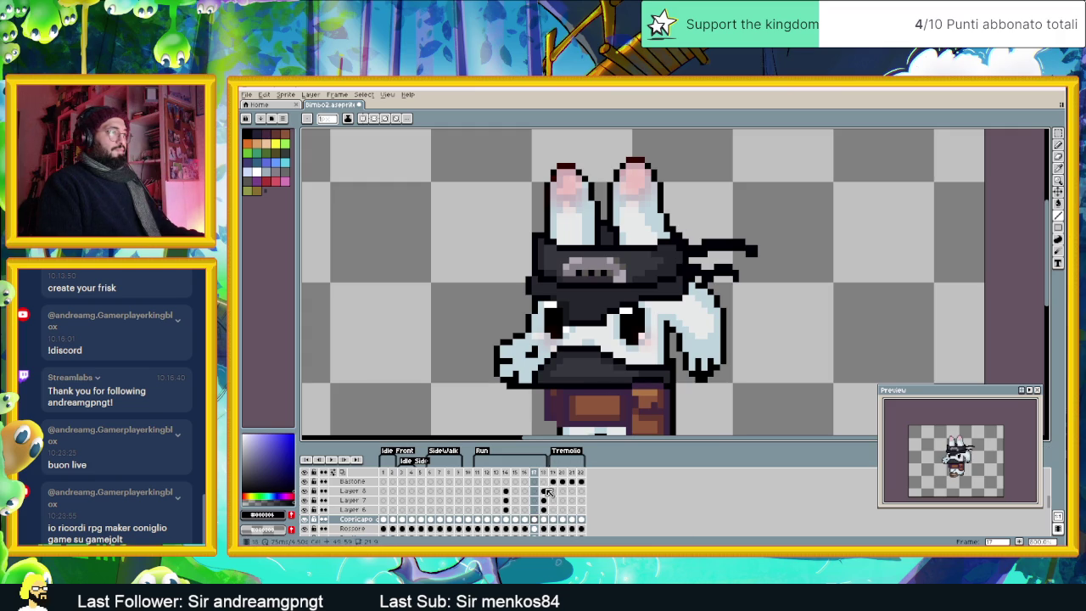
click(546, 519)
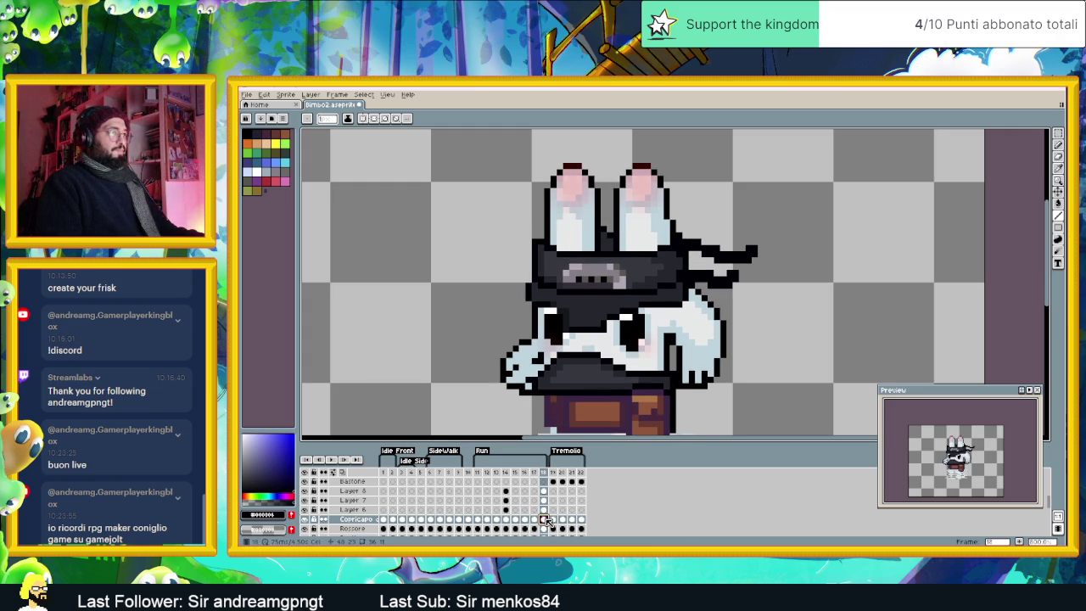
scroll(596, 356, down, 3)
scroll(597, 356, down, 1)
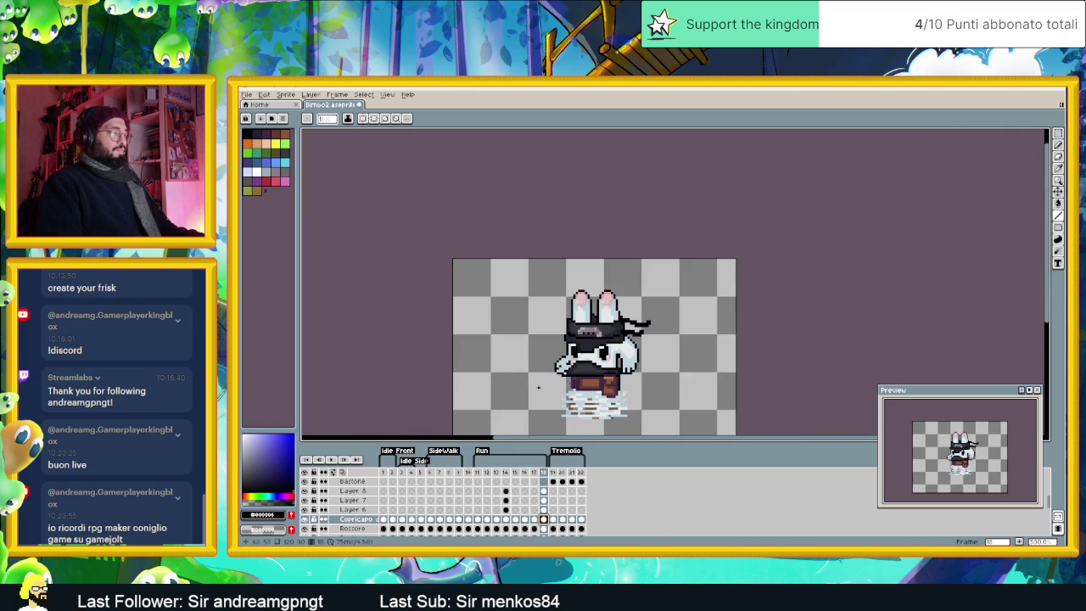
click(332, 462)
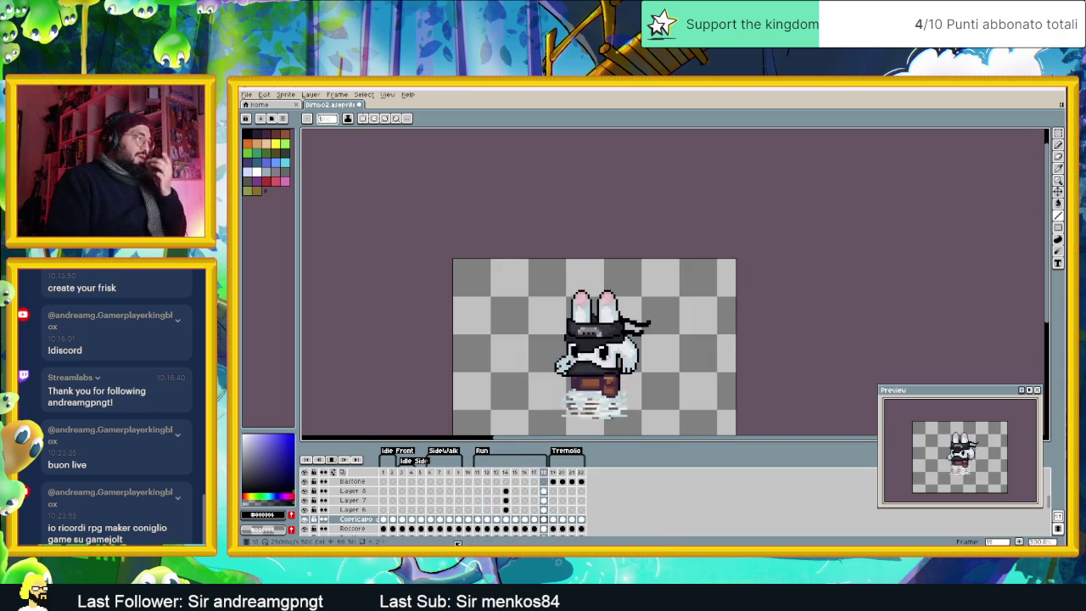
Step: Stop playback, zoom in on Idle Side frame 4 and pencil a black ear-outline pixel
click(388, 473)
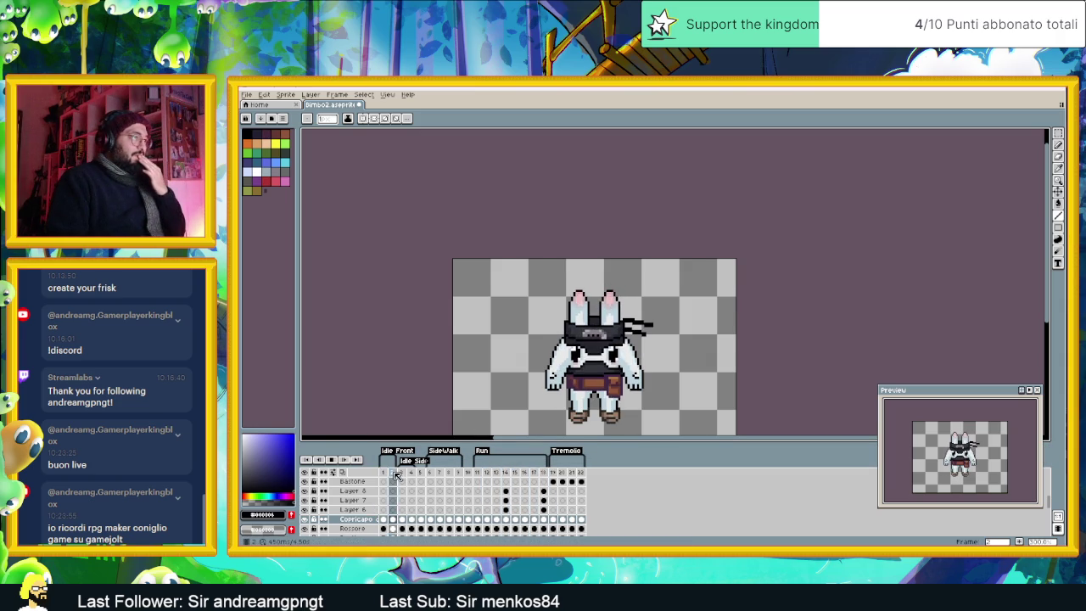
click(407, 473)
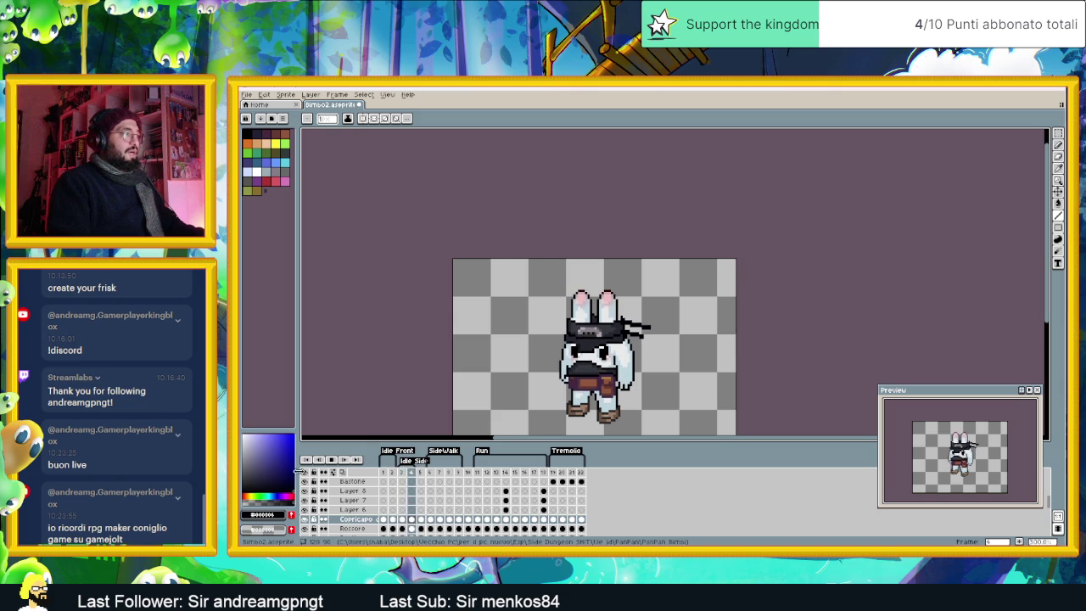
click(337, 462)
scroll(632, 315, up, 3)
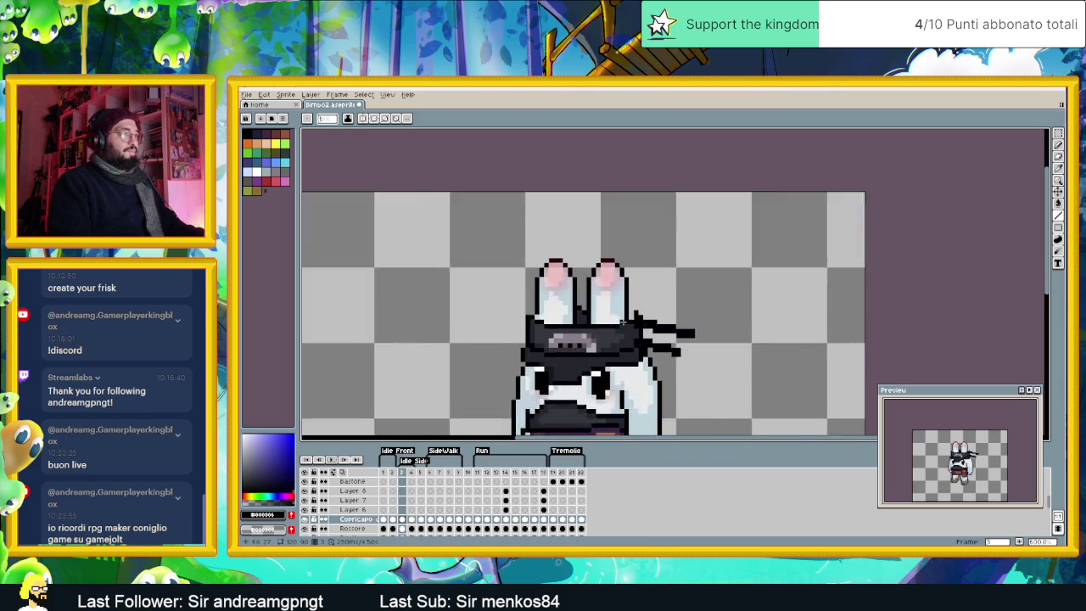
scroll(632, 316, up, 1)
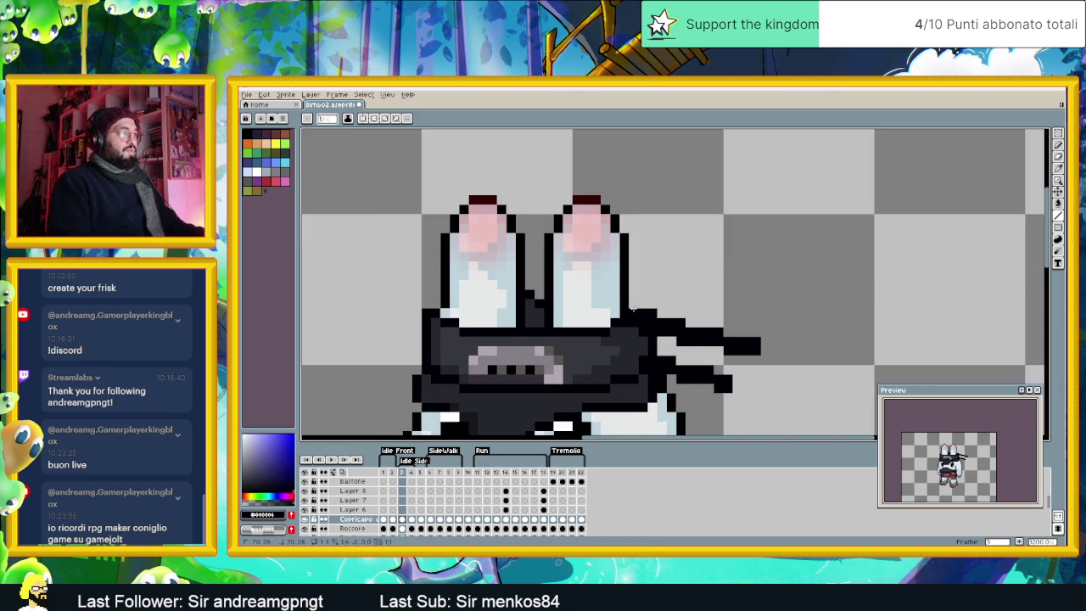
key(Right)
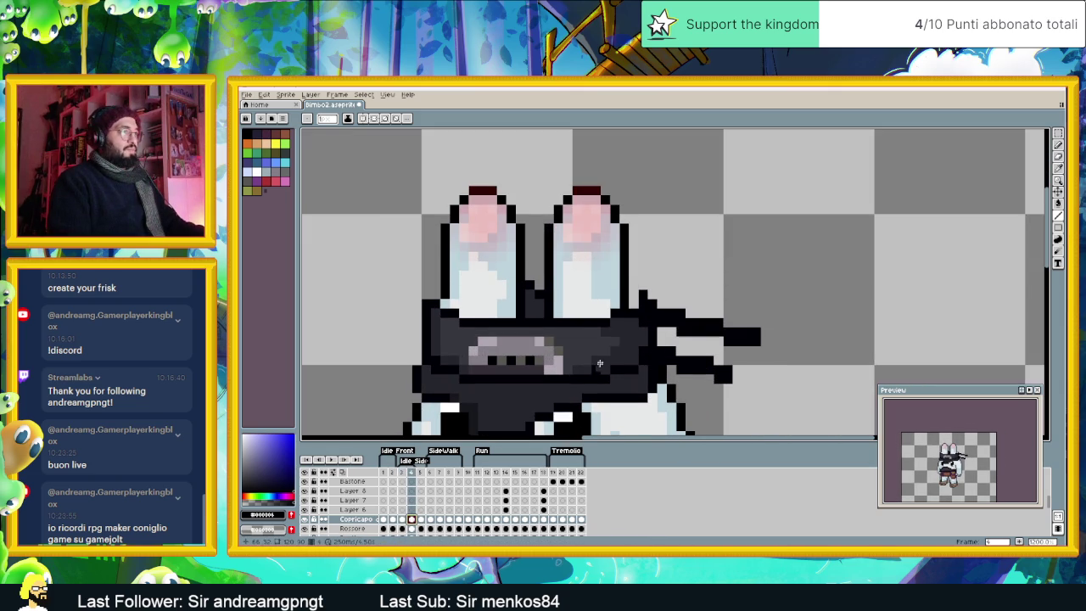
click(631, 294)
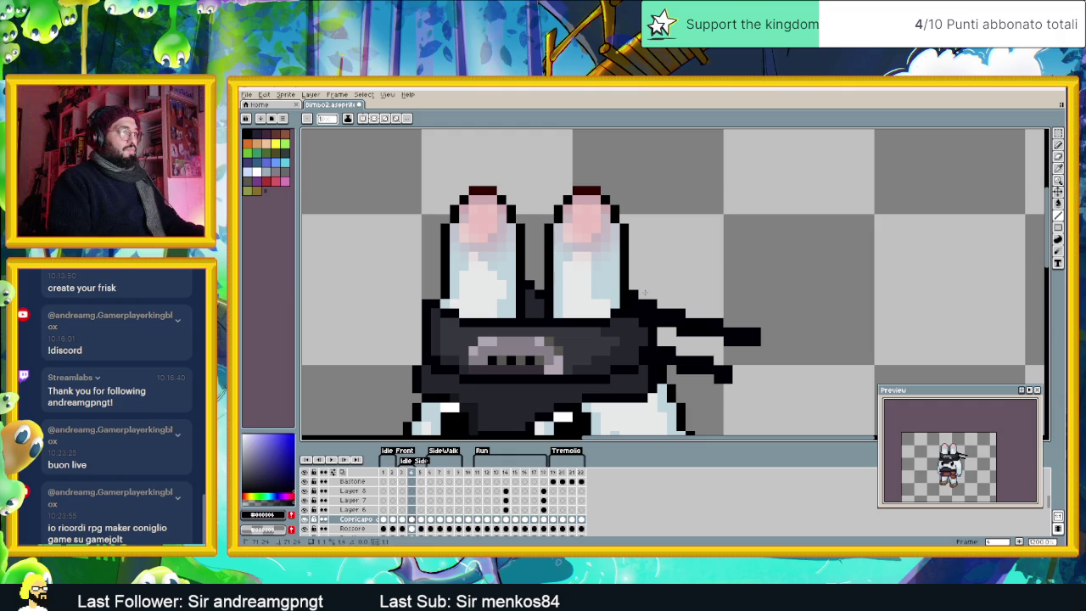
scroll(591, 381, down, 2)
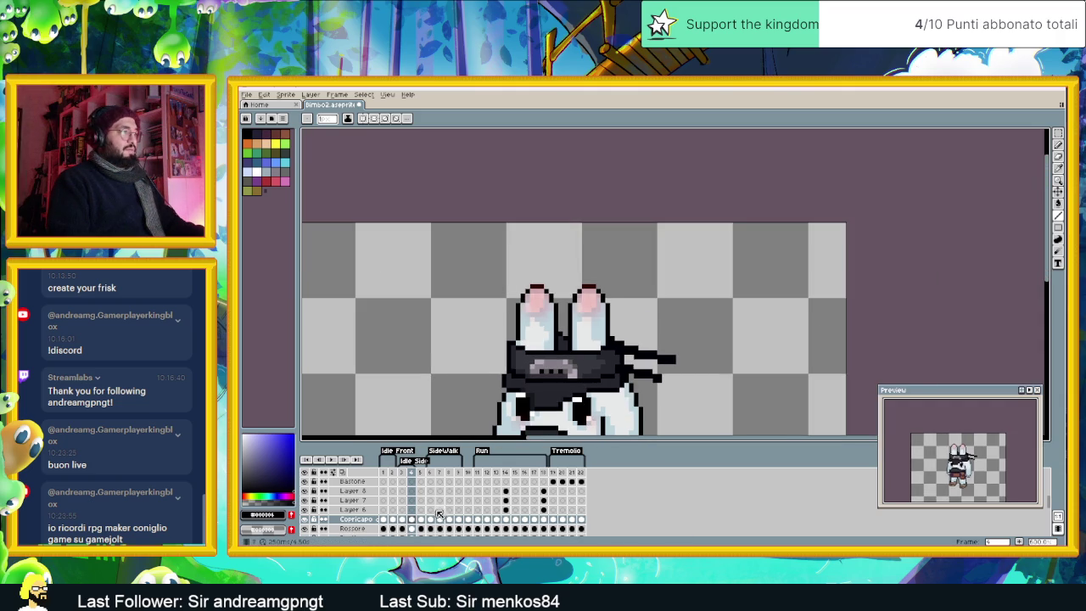
Step: Check poses in frames 6–9, then back through frames 4, 3, 1 and 2
click(431, 520)
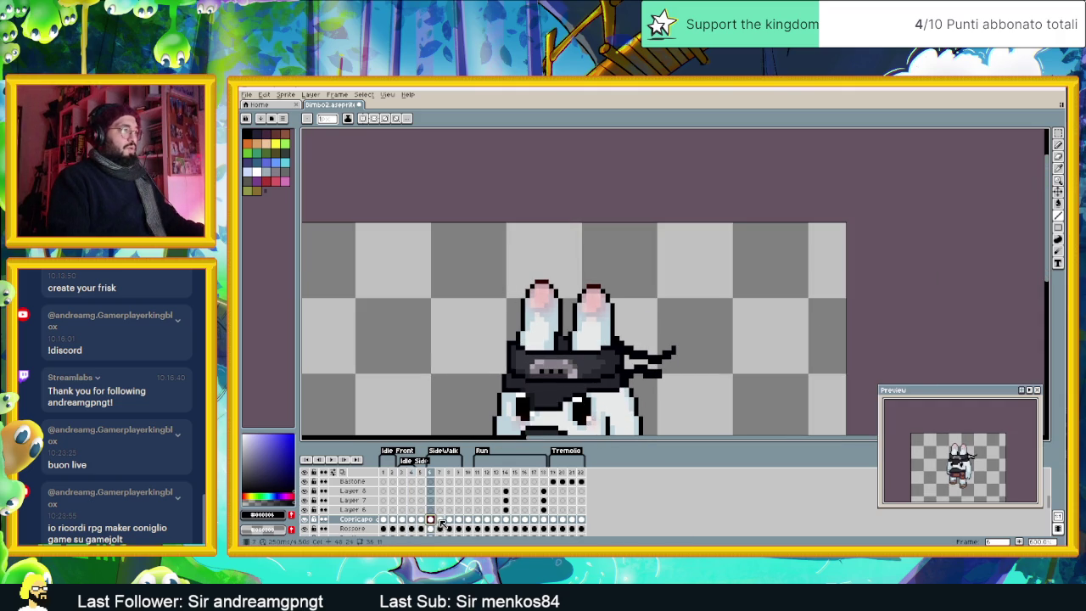
click(439, 519)
click(449, 520)
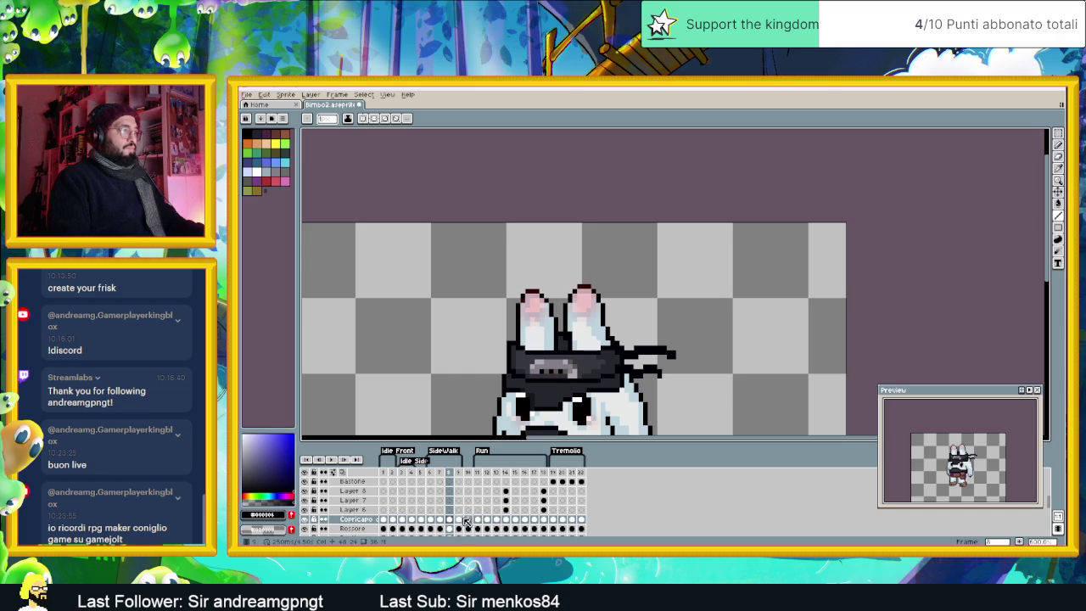
click(459, 519)
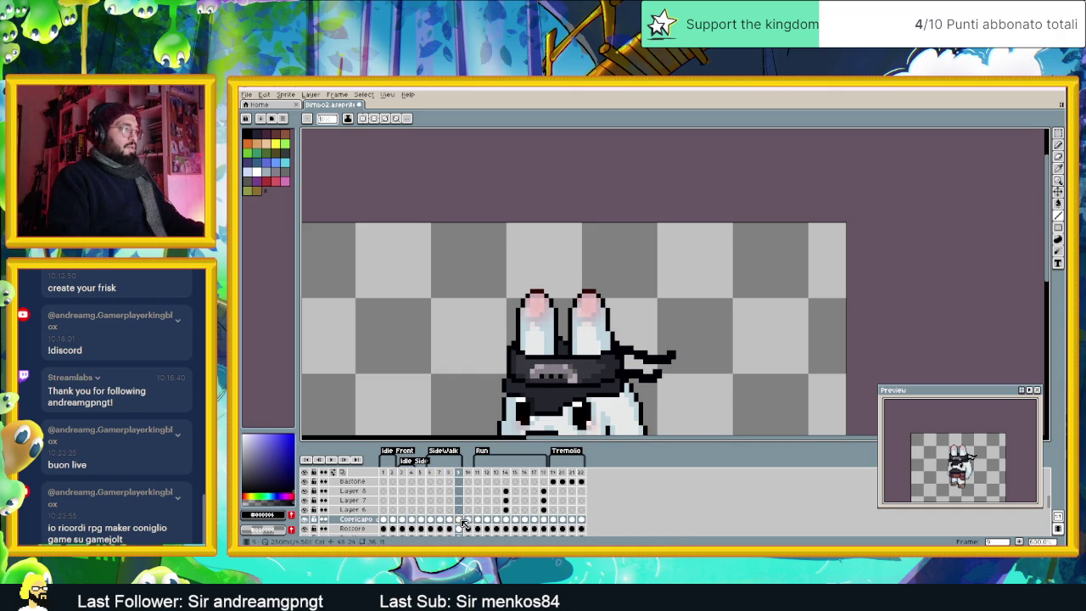
click(449, 519)
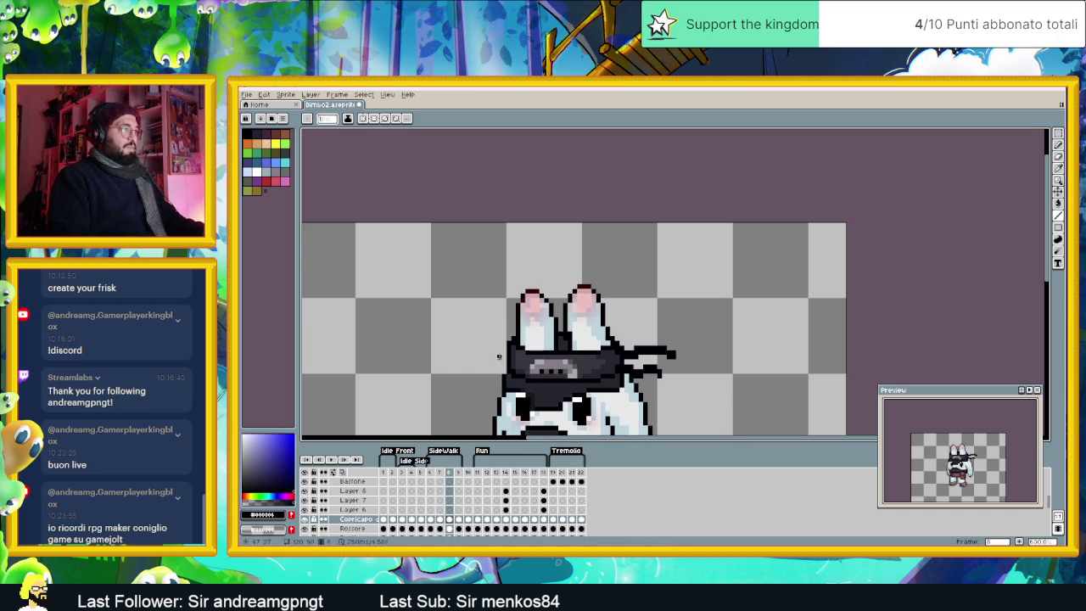
click(439, 519)
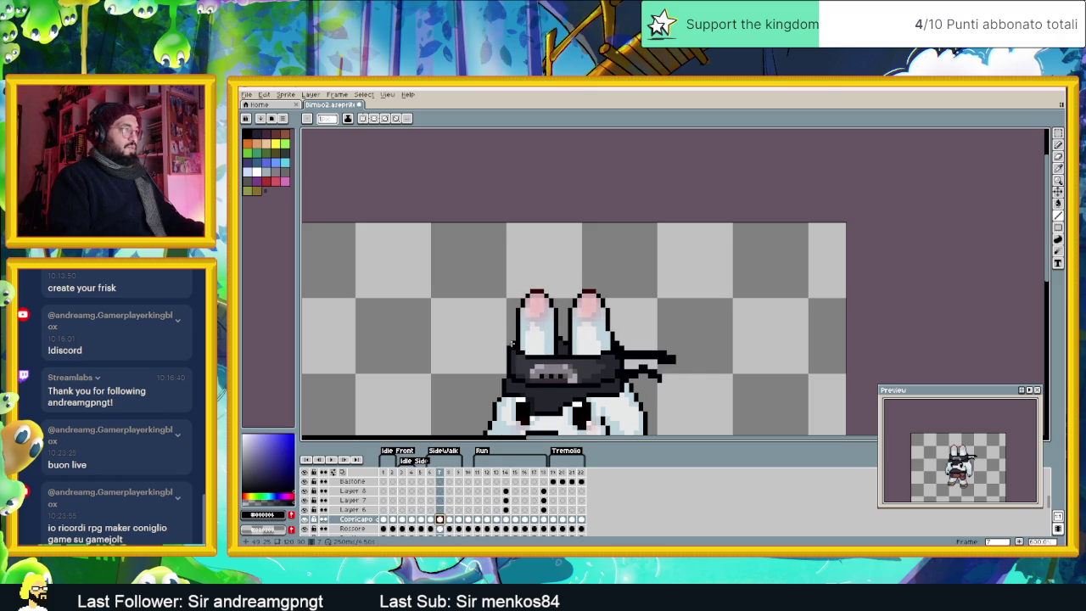
click(430, 519)
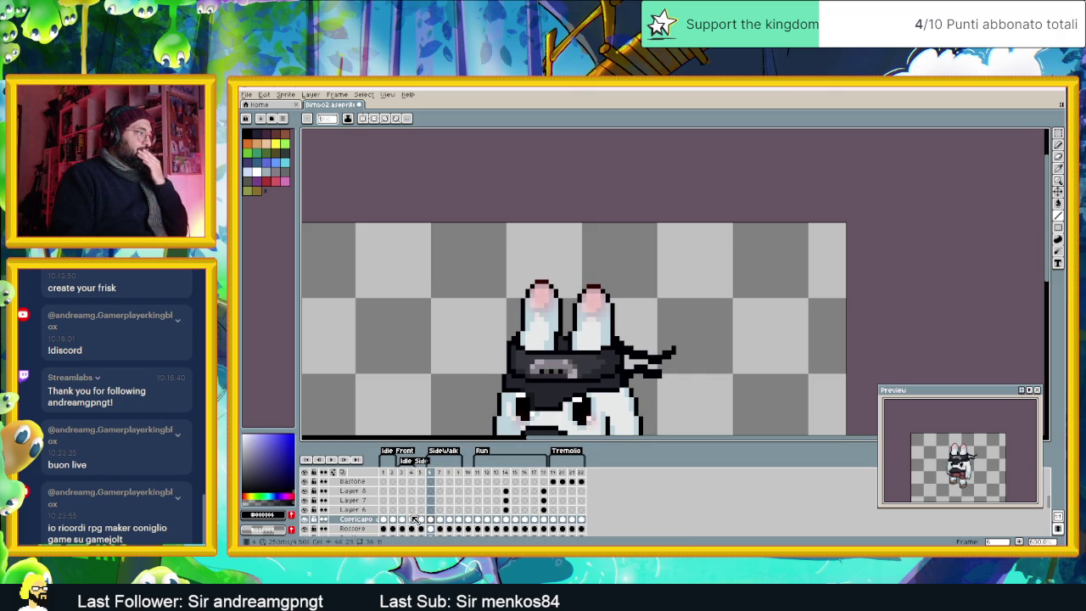
click(411, 519)
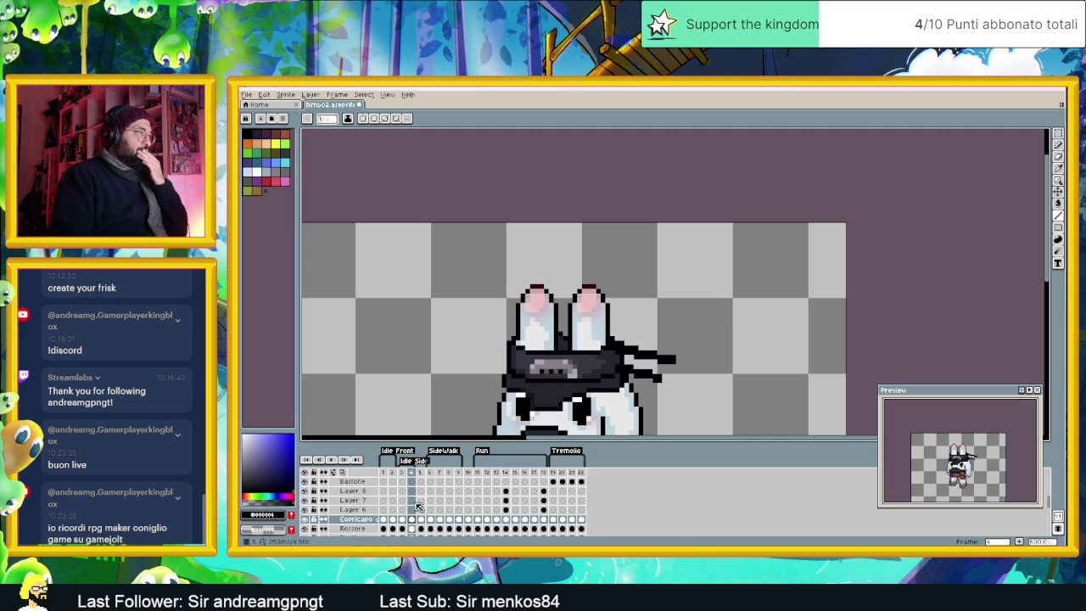
click(402, 519)
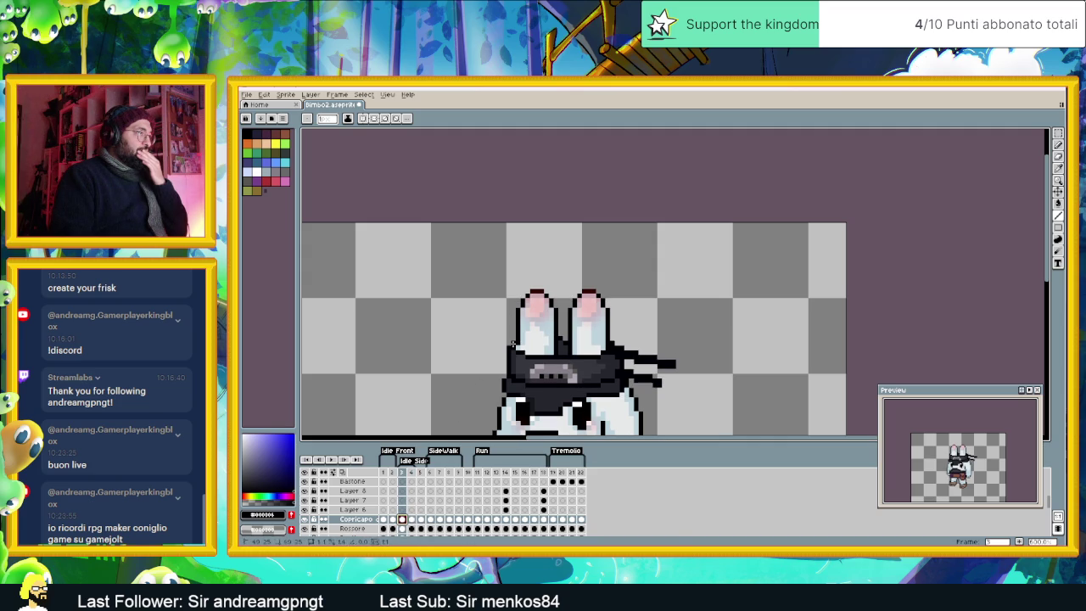
click(383, 520)
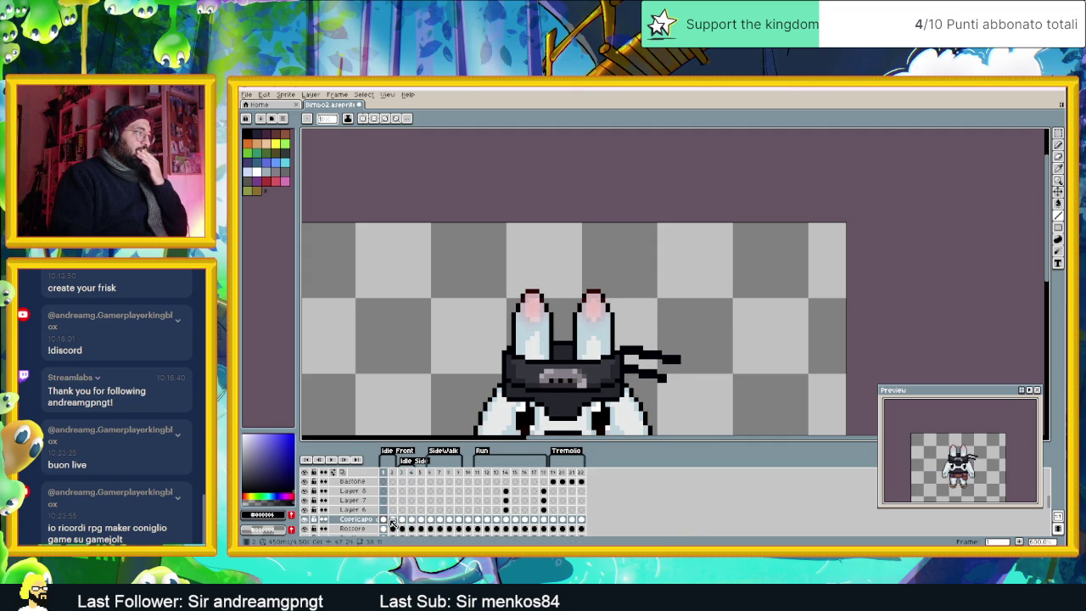
key(Right)
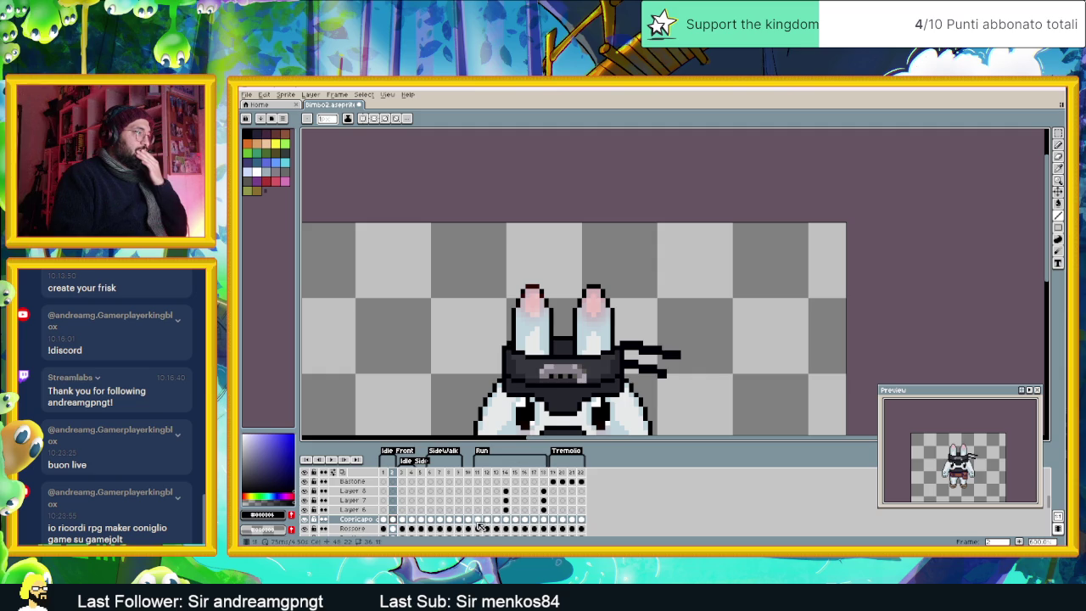
Step: Check each Run pose from frame 11 through frame 18
click(478, 520)
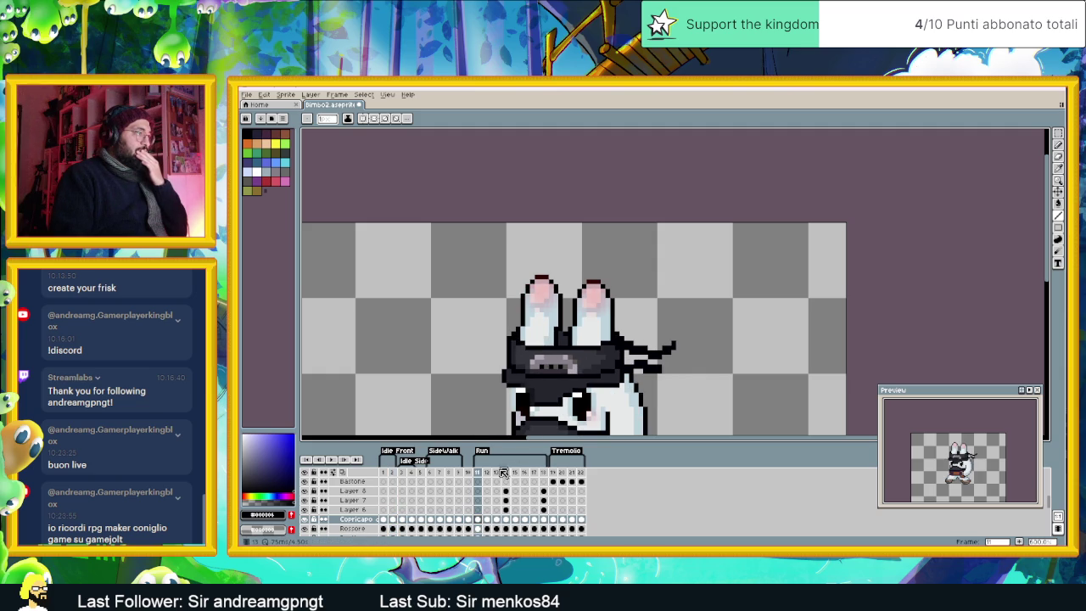
click(487, 519)
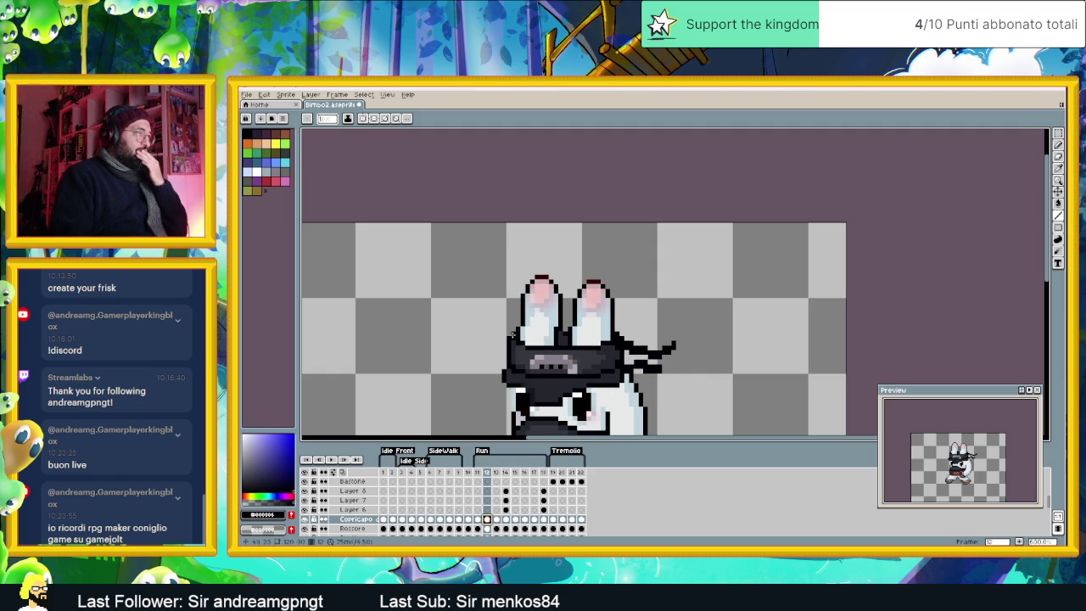
click(498, 519)
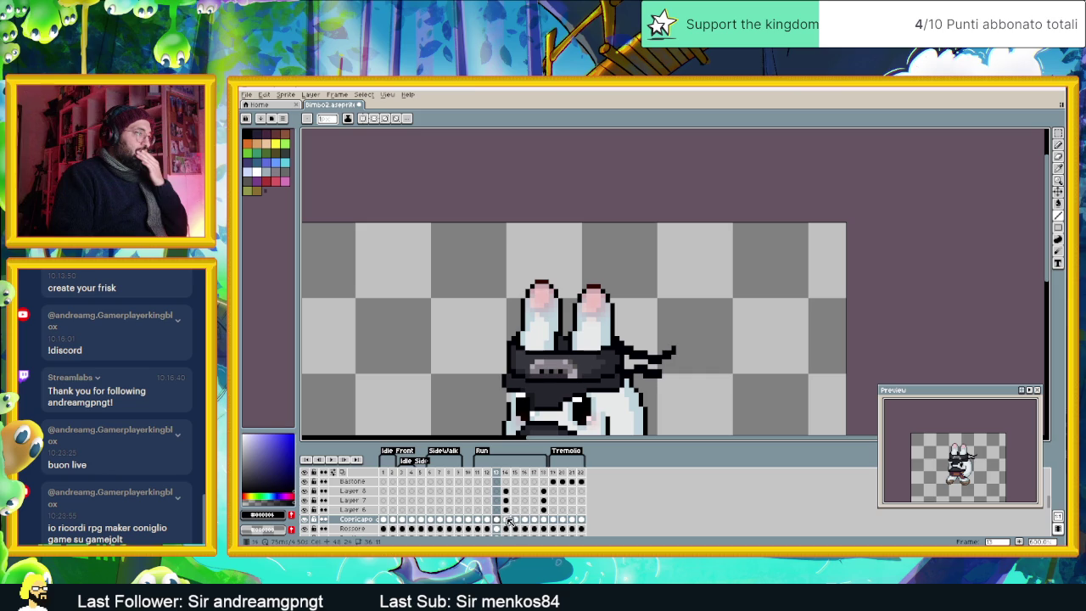
click(506, 520)
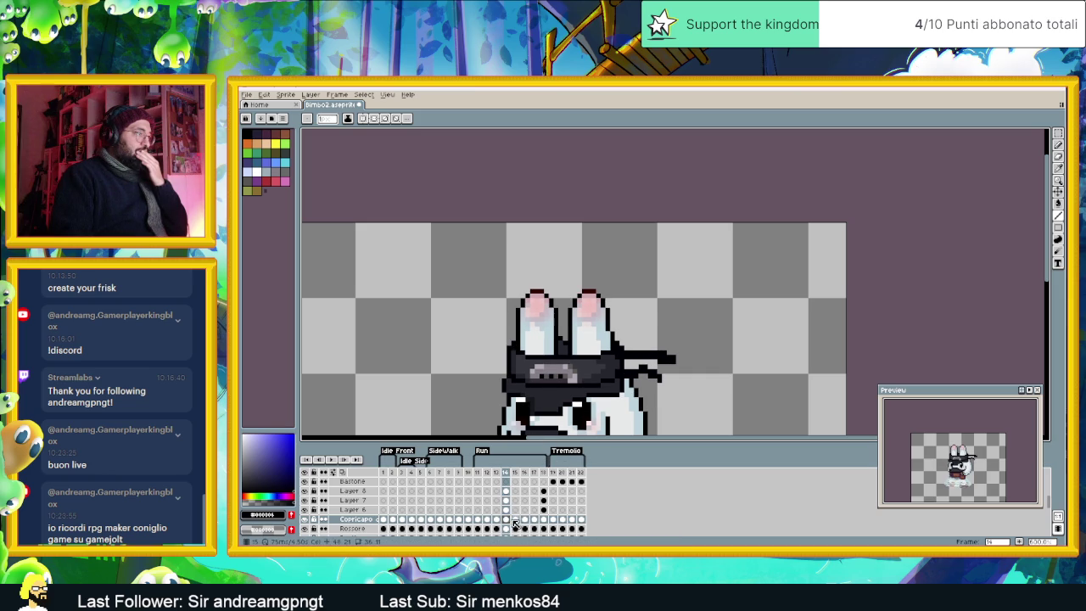
click(514, 520)
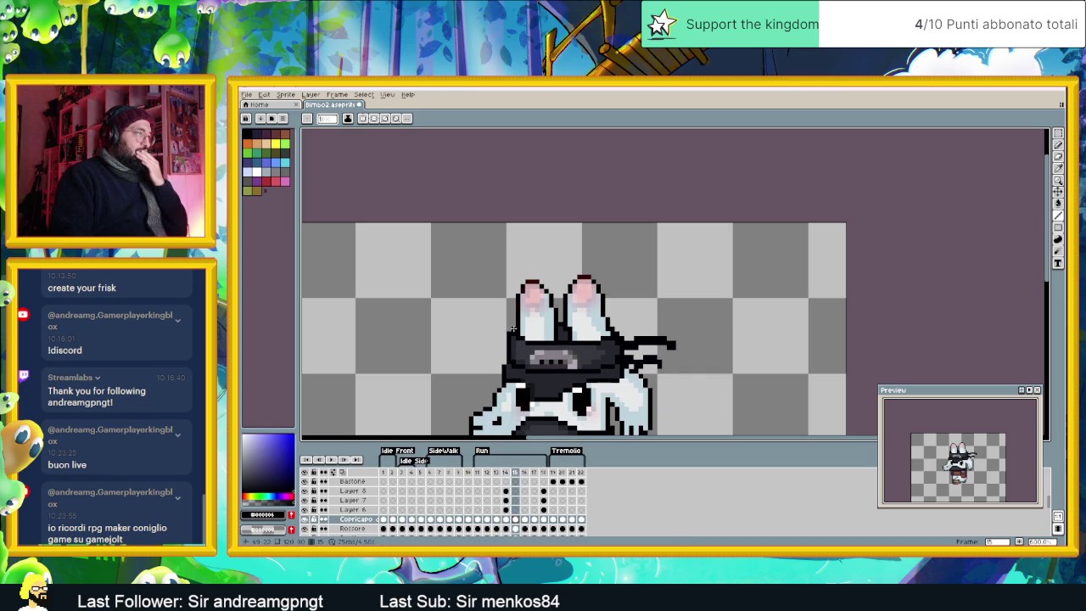
click(524, 519)
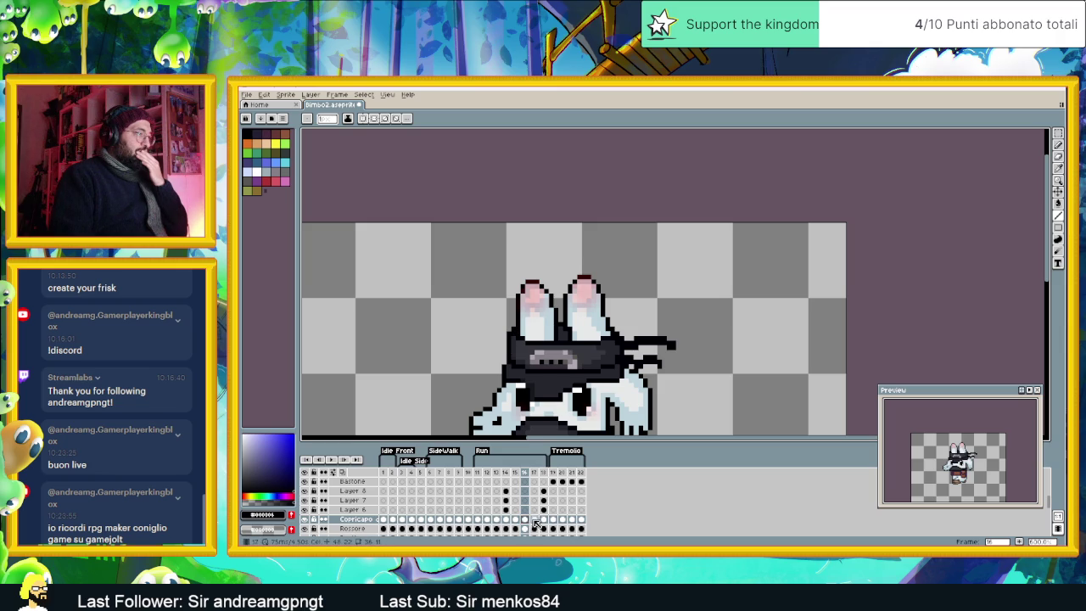
click(534, 519)
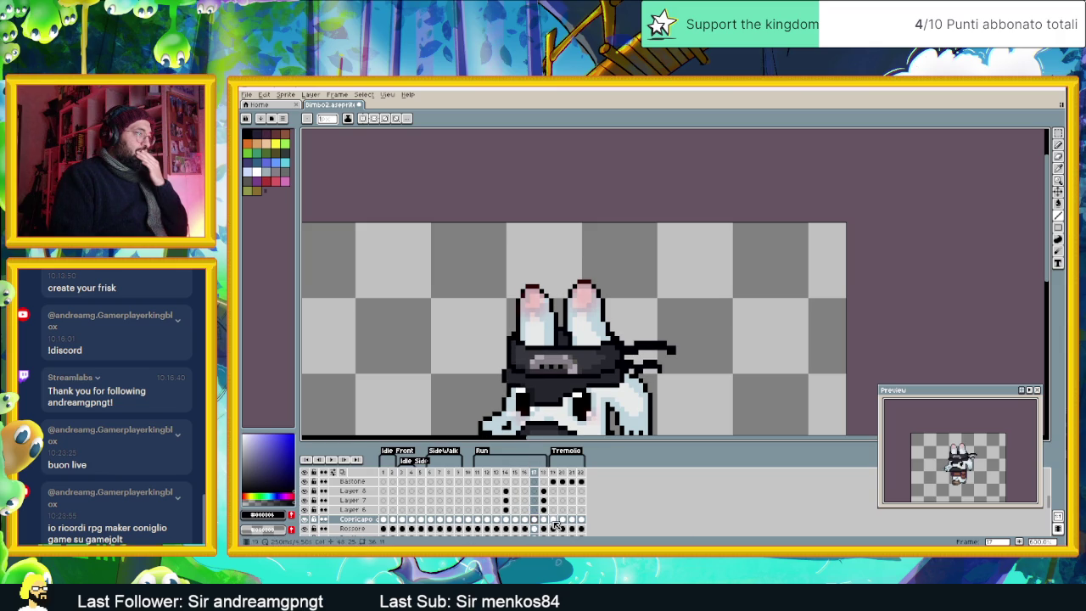
click(545, 520)
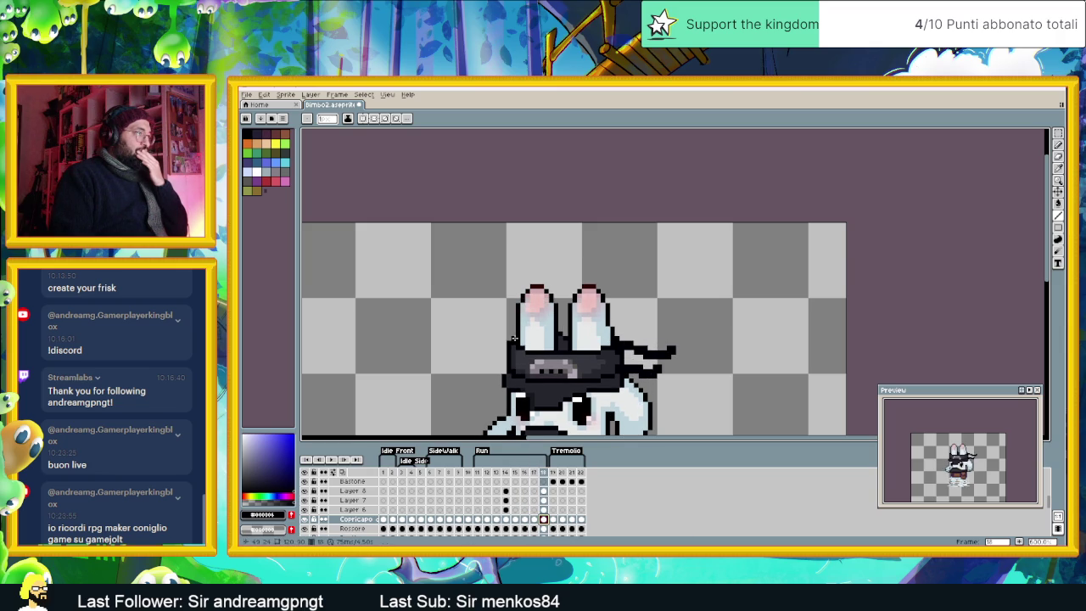
scroll(614, 327, down, 2)
Step: Zoom out and recentre the rabbit, then select side-idle frames 3 and 4 together
scroll(614, 327, down, 2)
drag(633, 396, 631, 390)
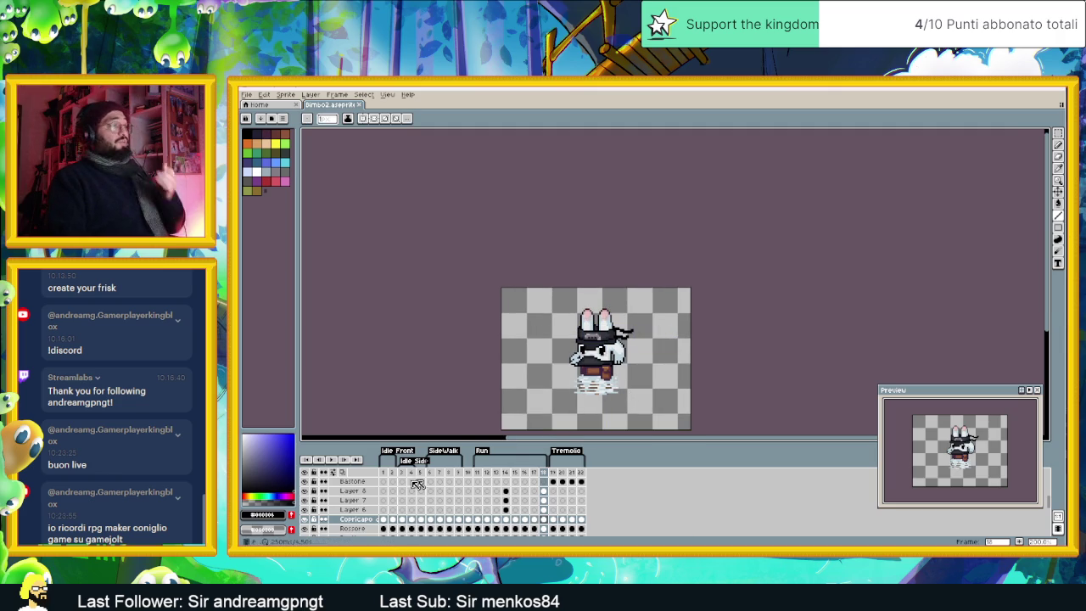
click(383, 471)
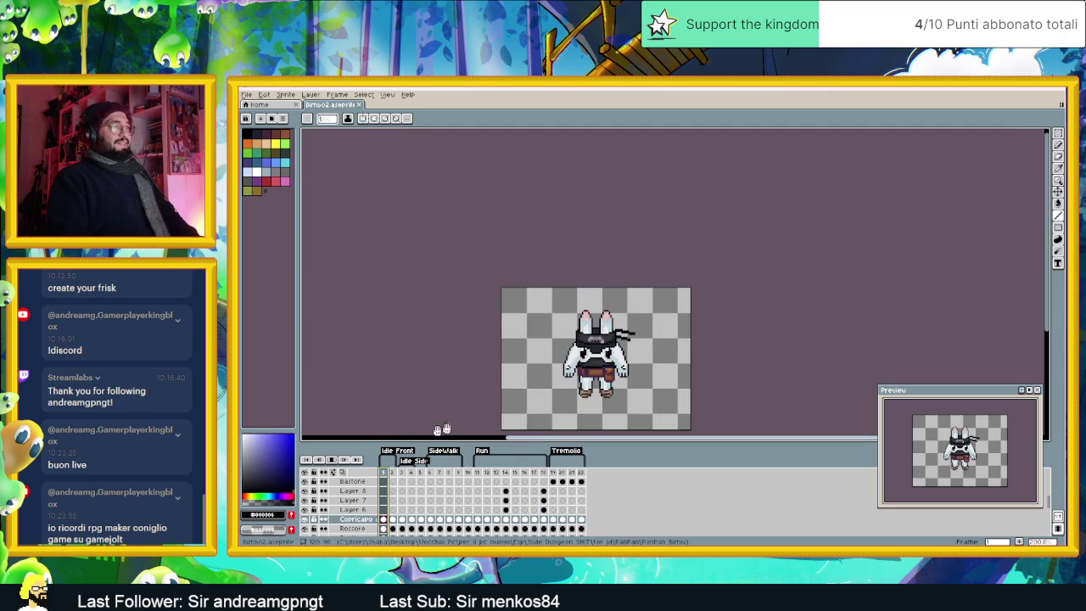
click(402, 473)
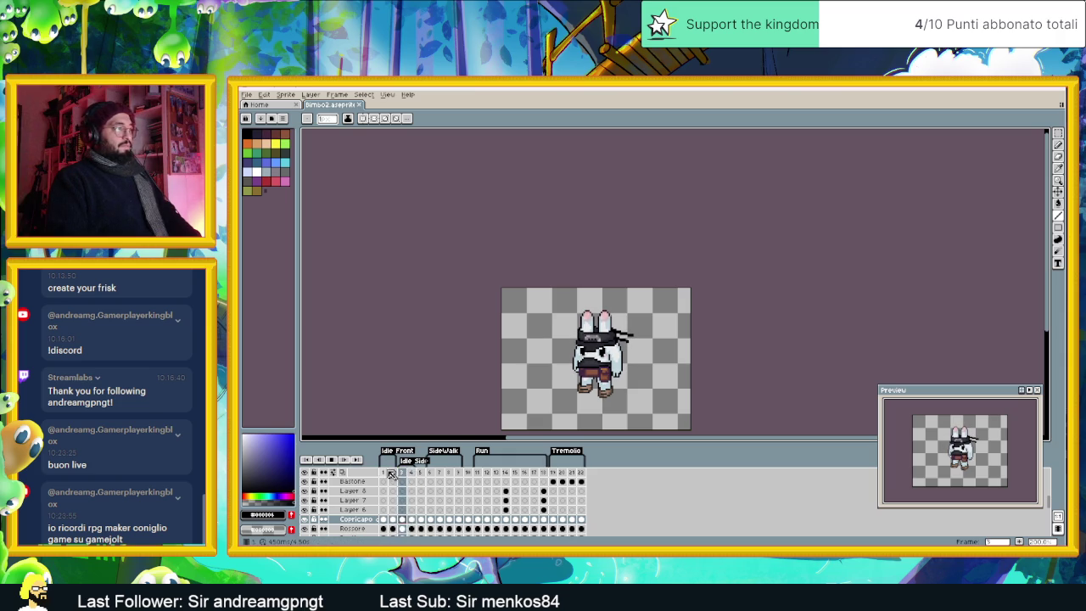
drag(404, 472, 410, 473)
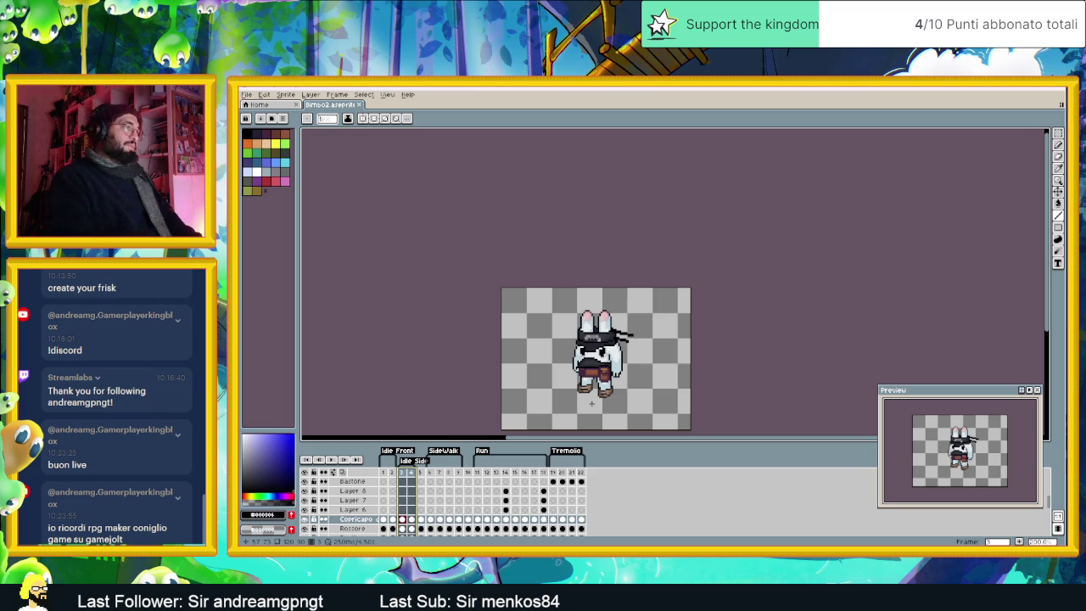
right_click(409, 475)
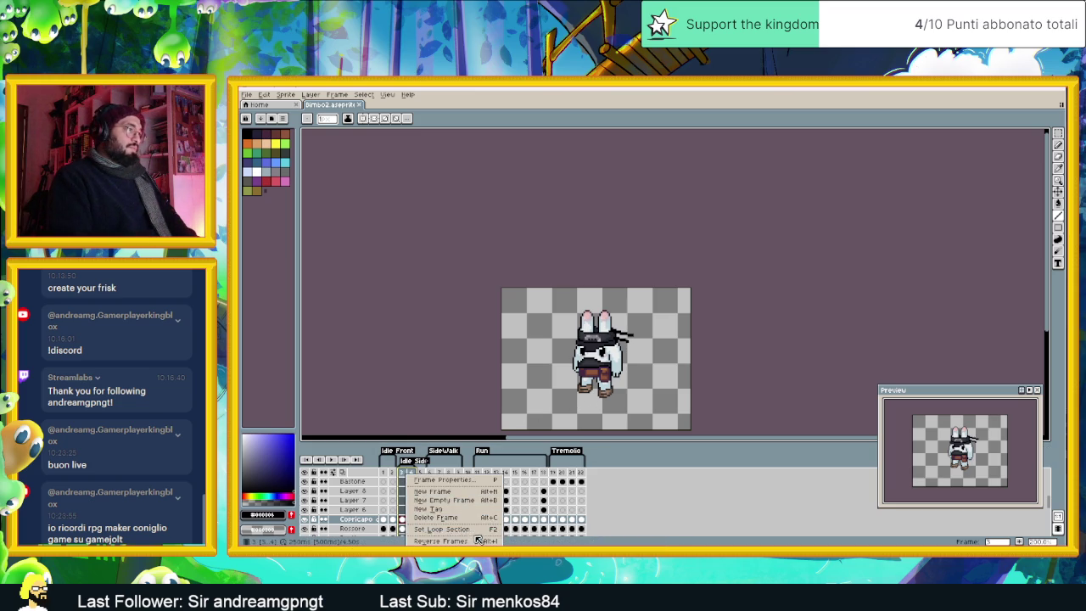
Step: Set frame 1's duration to 450 ms in Frame Properties
click(465, 480)
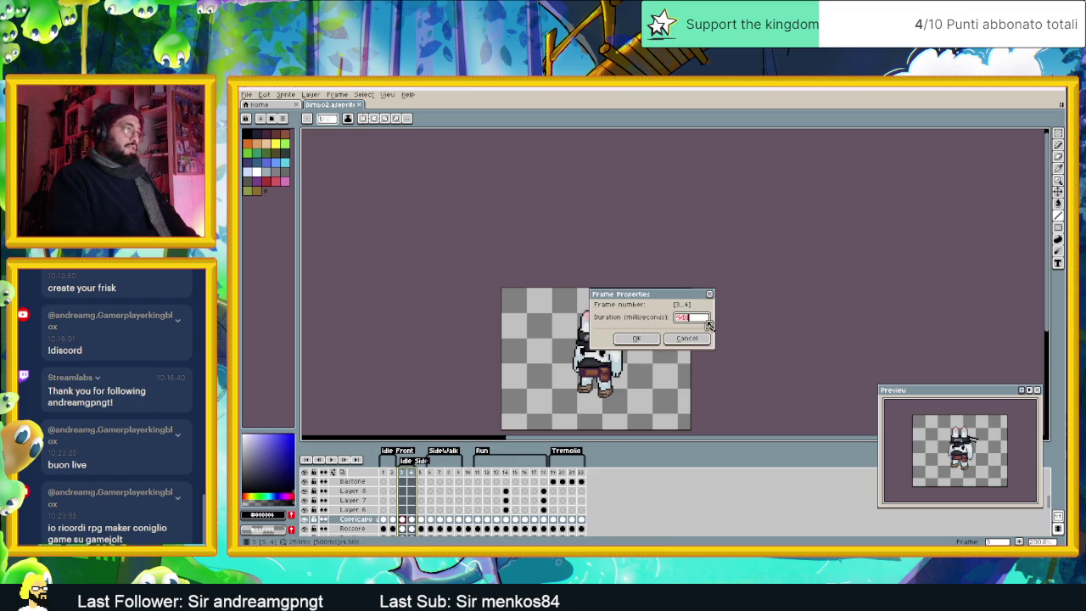
key(Return)
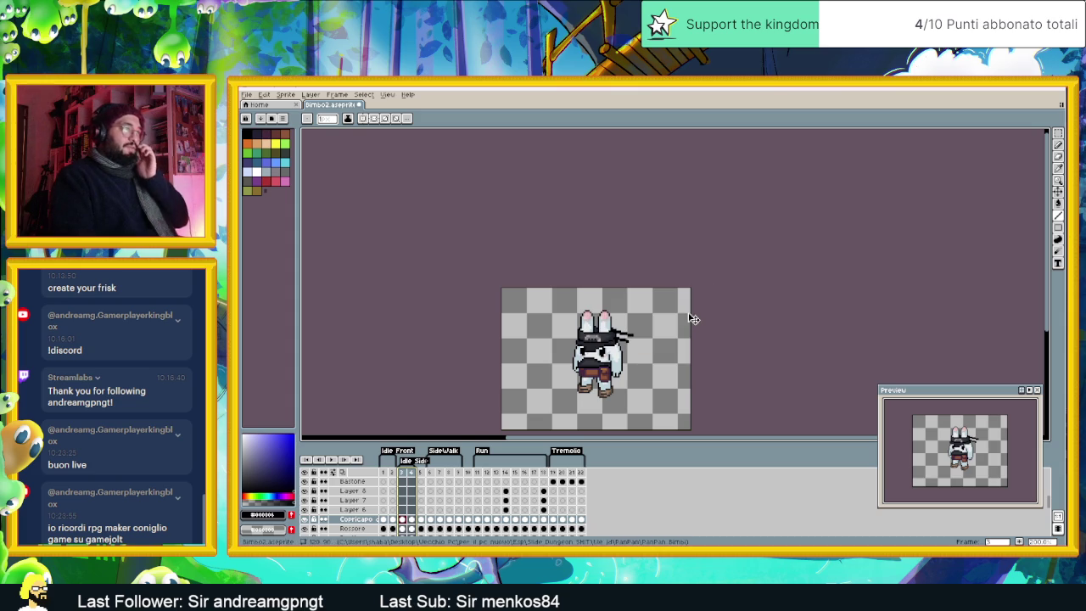
click(384, 480)
right_click(386, 477)
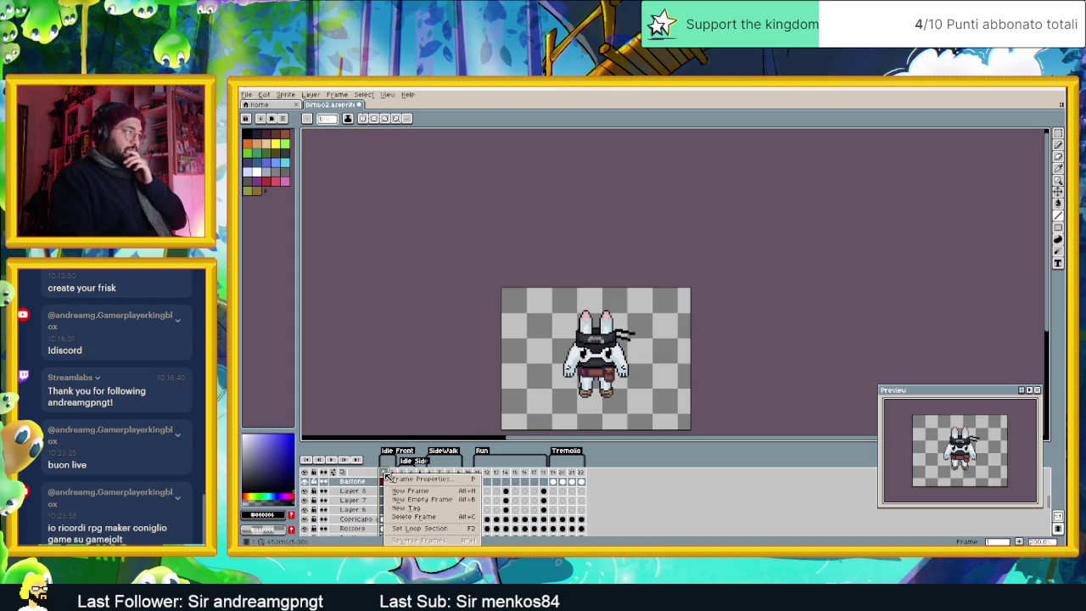
click(441, 482)
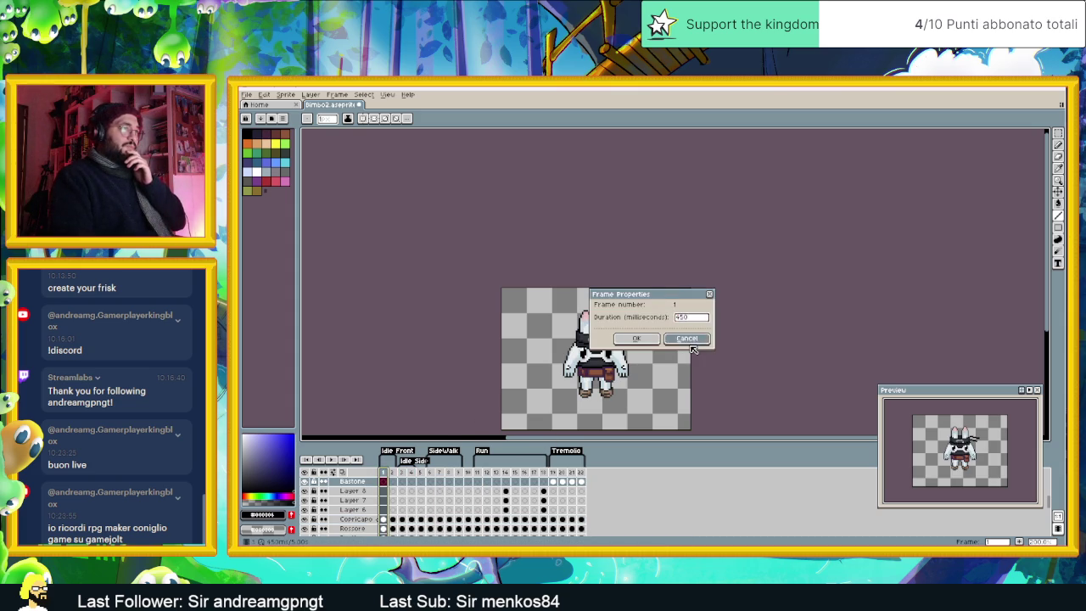
key(Return)
Step: Set the side-idle frames 3–4 to 250 ms each
drag(413, 479, 402, 479)
right_click(400, 475)
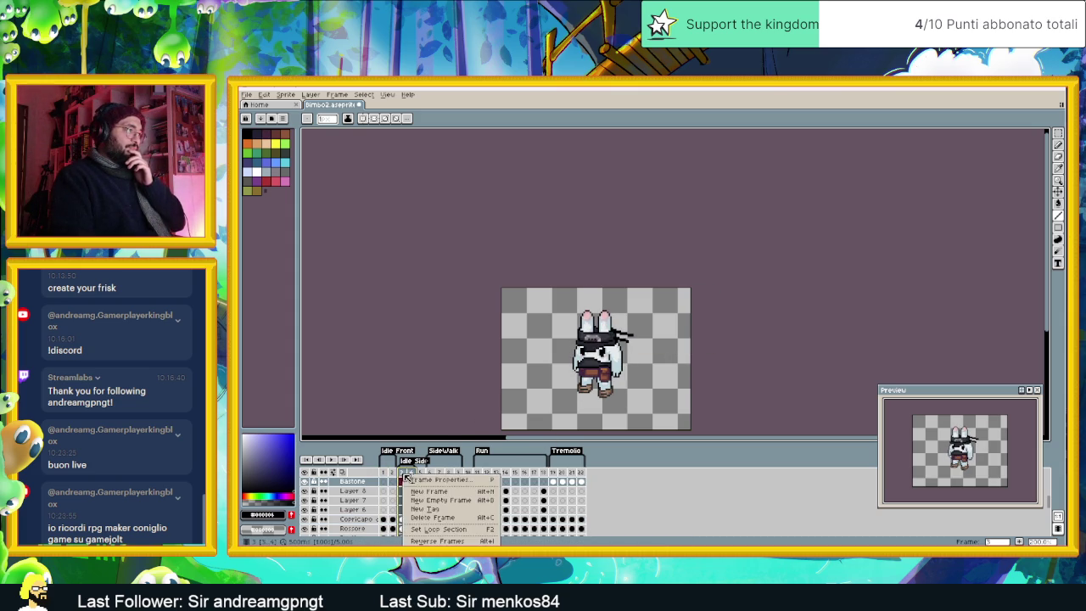
click(442, 482)
text(450)
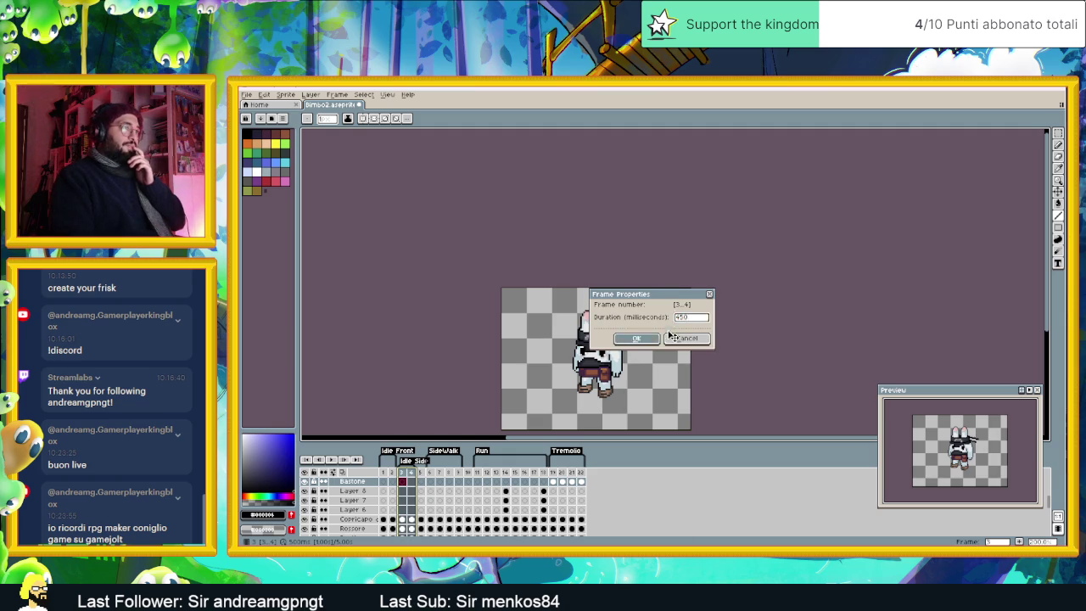
key(Return)
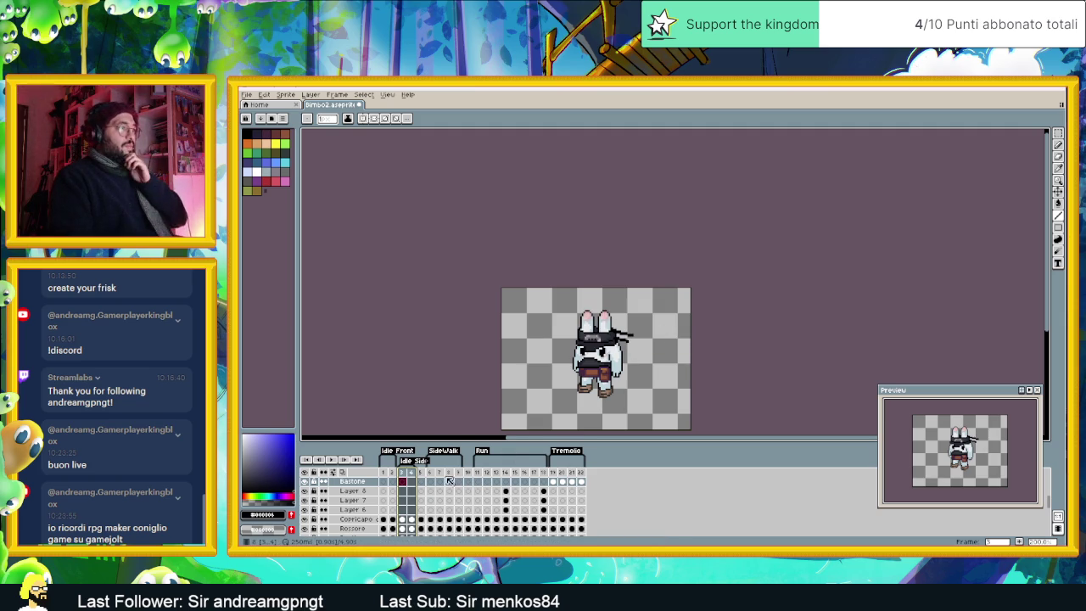
Step: Check frame 6 and save the sprite as Bimbo2.aseprite
click(431, 480)
right_click(624, 382)
key(Escape)
scroll(613, 328, down, 2)
key(ctrl+s)
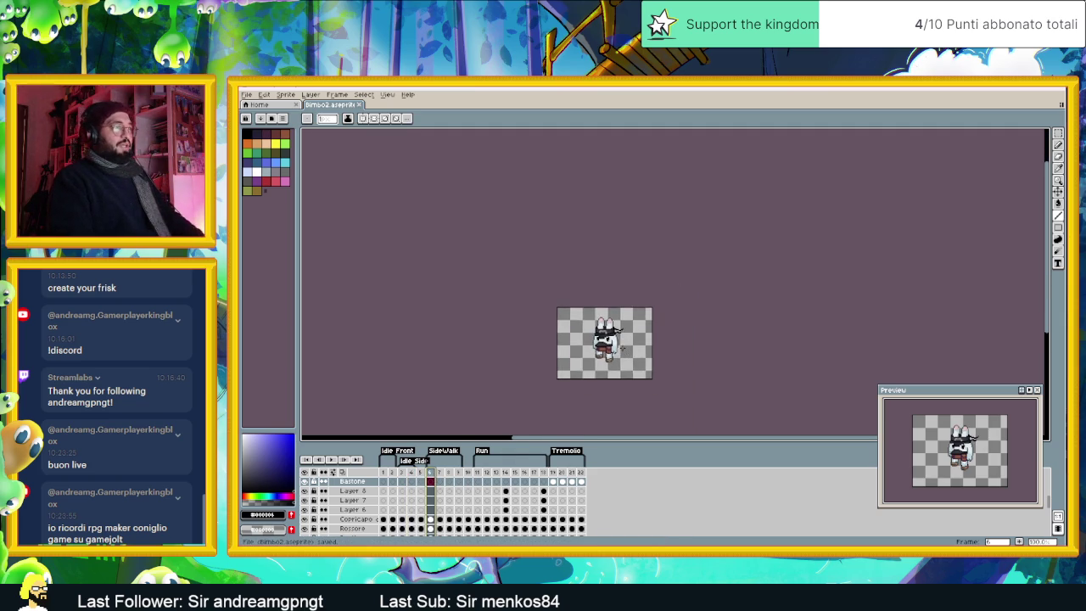
scroll(624, 349, up, 1)
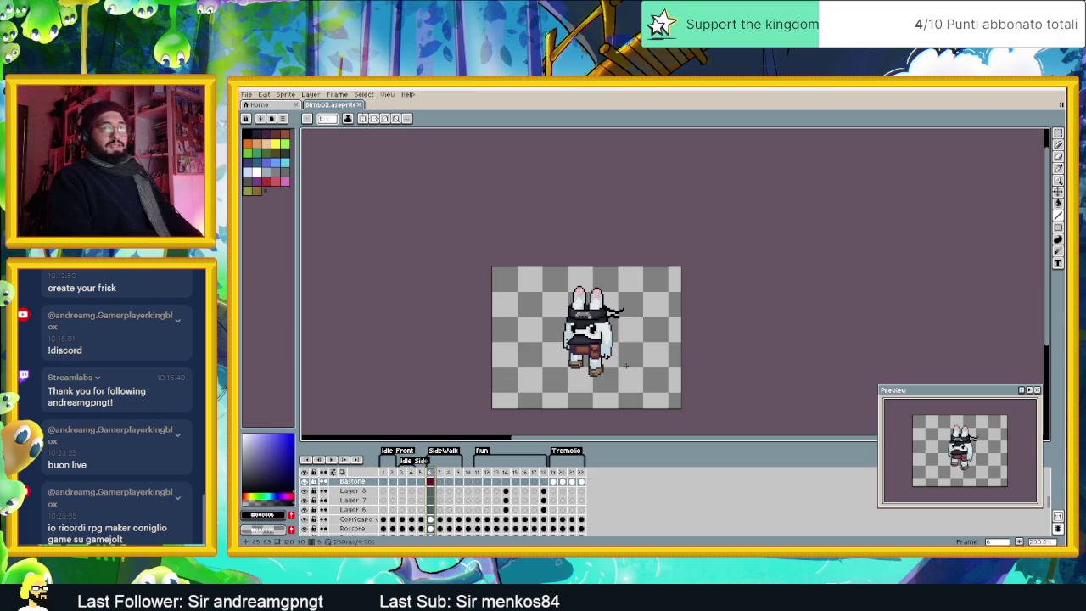